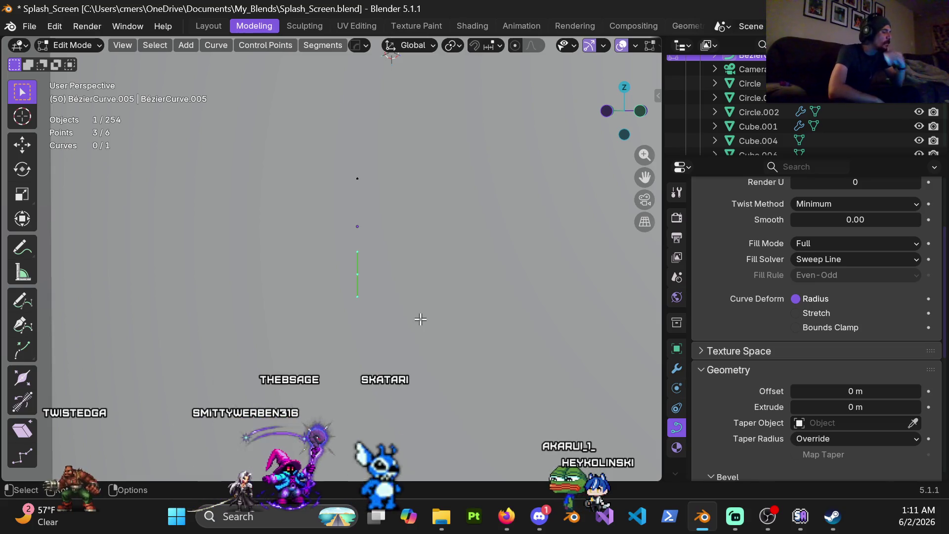
- Move the cord's selected end points -0.009696 m along Y
mouse_move(420, 319)
middle_down()
mouse_move(415, 292)
mouse_move(358, 305)
mouse_move(355, 246)
middle_up()
key(y)
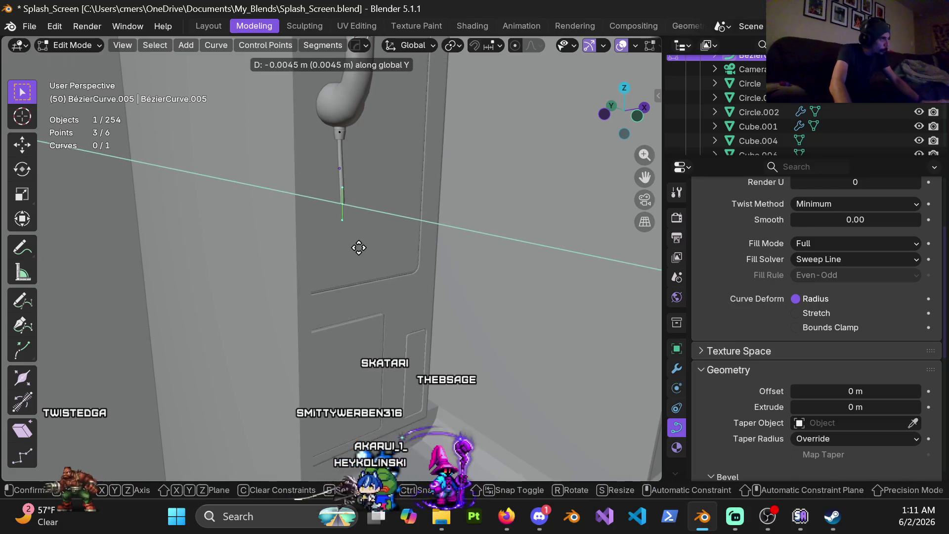
click(362, 249)
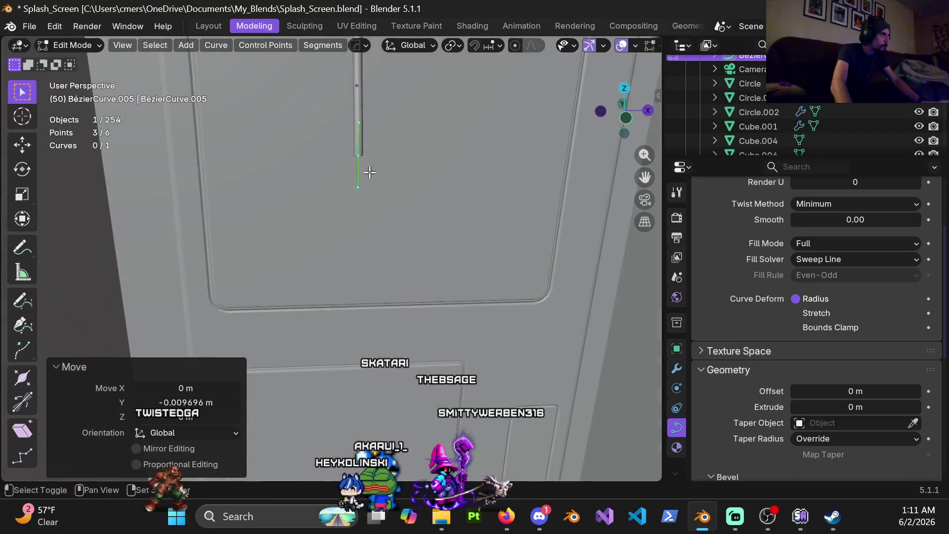
- Tilt the end points -21.6° about X so the cord bends below the handset
scroll(370, 254, up, 3)
mouse_move(370, 254)
middle_down()
mouse_move(280, 251)
mouse_move(430, 223)
middle_up()
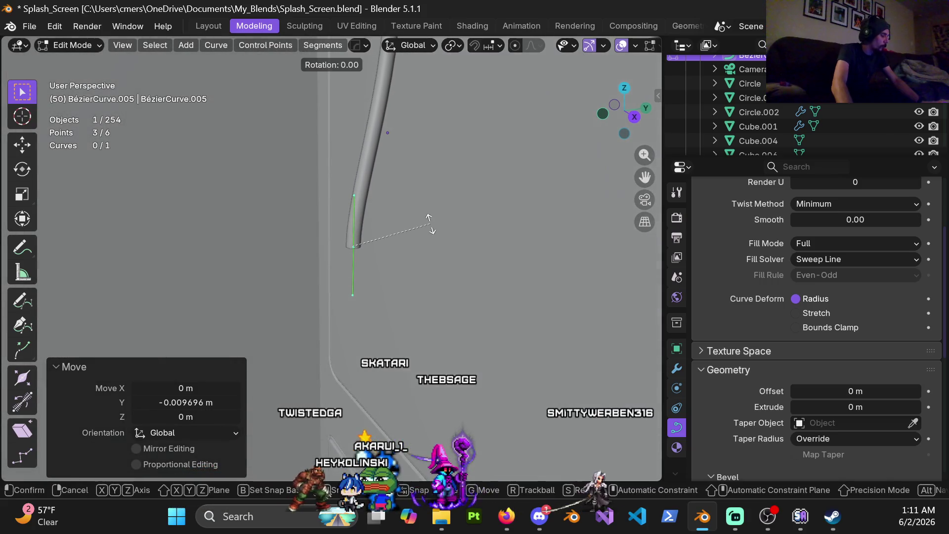
click(431, 253)
middle_drag(388, 227, 425, 168)
scroll(372, 239, down, 3)
scroll(387, 290, down, 2)
scroll(400, 248, down, 3)
mouse_move(371, 265)
middle_down()
mouse_move(398, 248)
mouse_move(372, 244)
middle_up()
scroll(399, 248, down, 2)
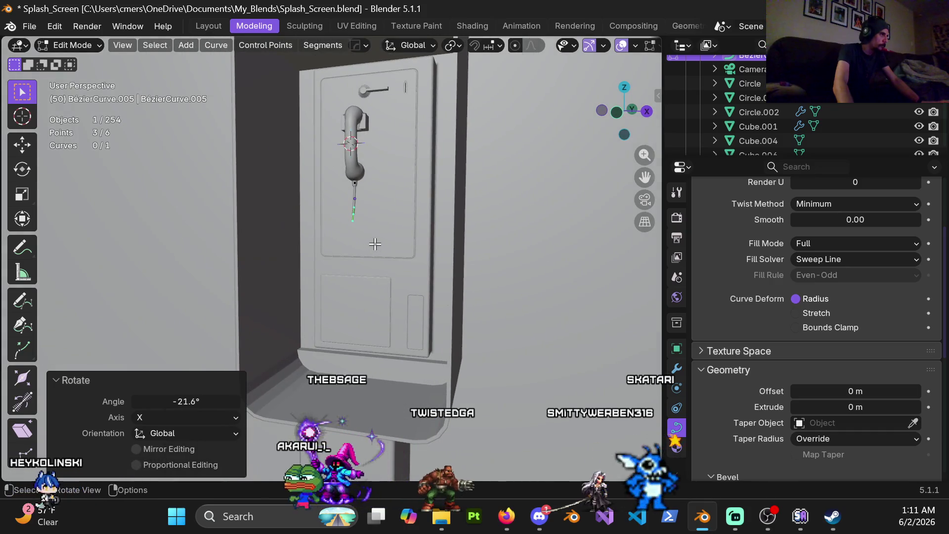
- Extrude a new cord point straight down along Z
key(e)
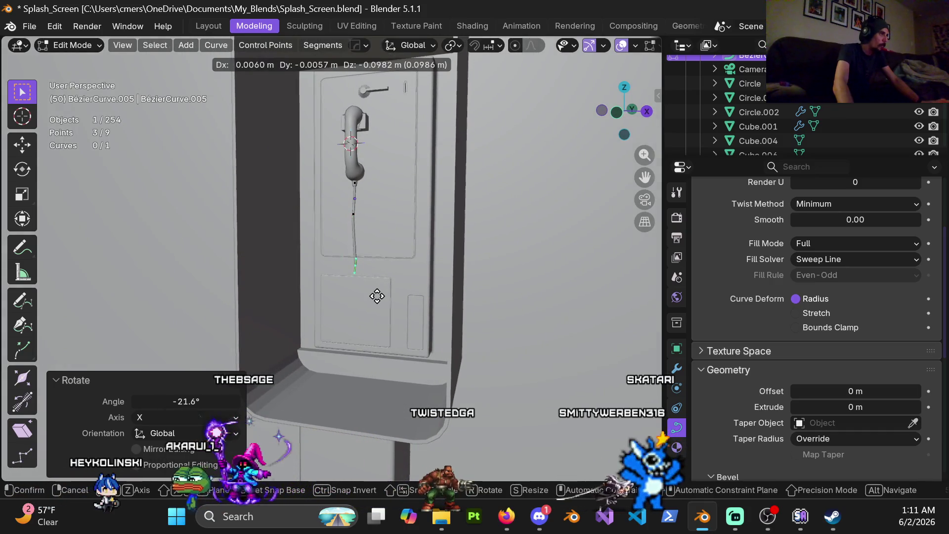
key(z)
click(369, 305)
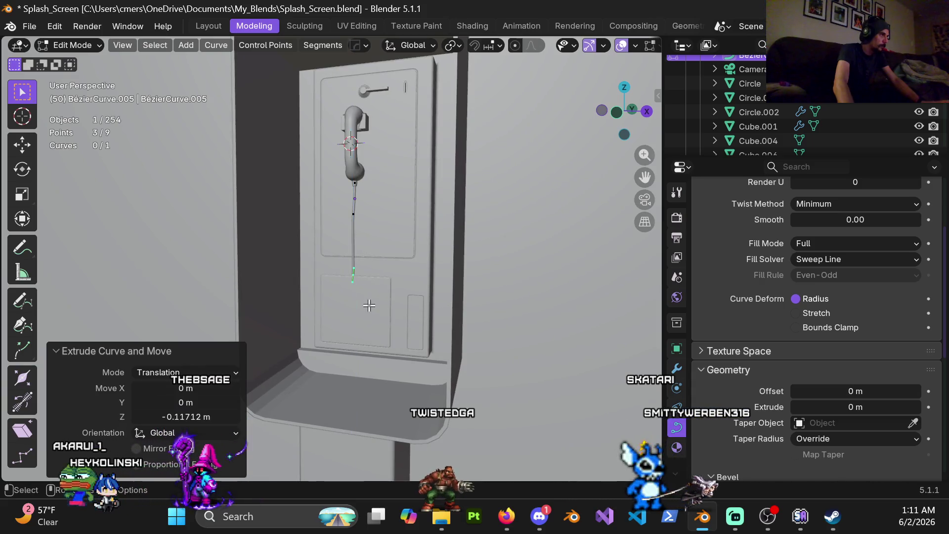
mouse_move(392, 282)
middle_down()
mouse_move(316, 277)
mouse_move(398, 258)
middle_up()
scroll(346, 277, up, 4)
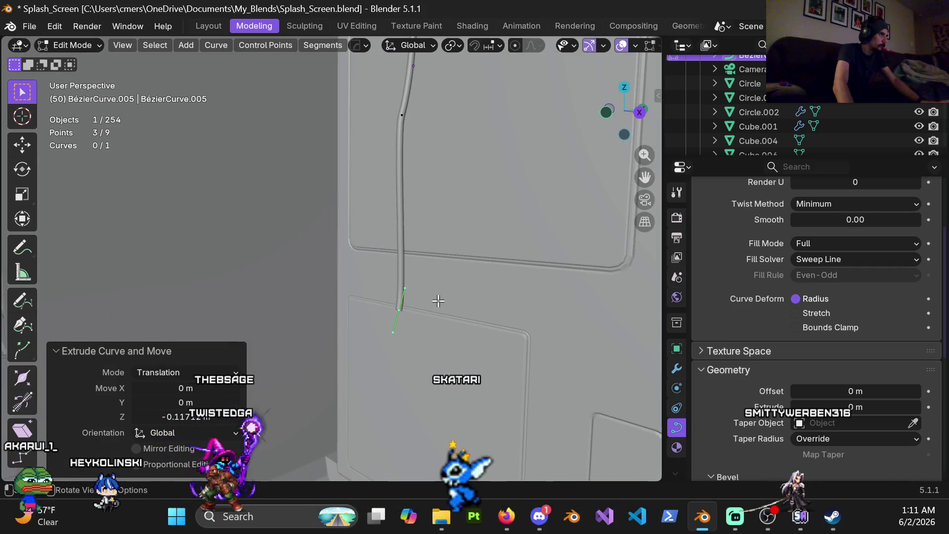
- Tilt the cord end's handles 43.6° about X and scale them to 2.487
key(r)
key(x)
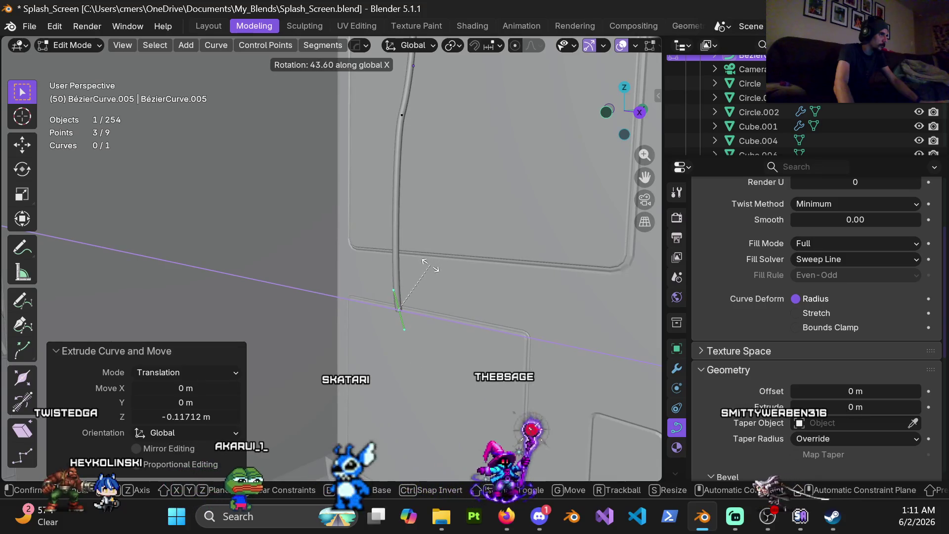
click(429, 264)
key(s)
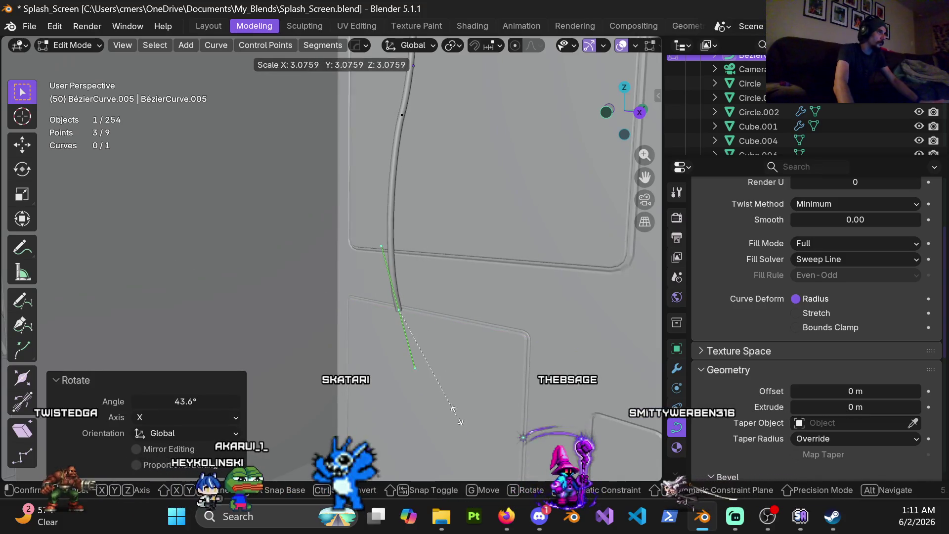
click(445, 395)
shift+scroll(382, 203, up, 2)
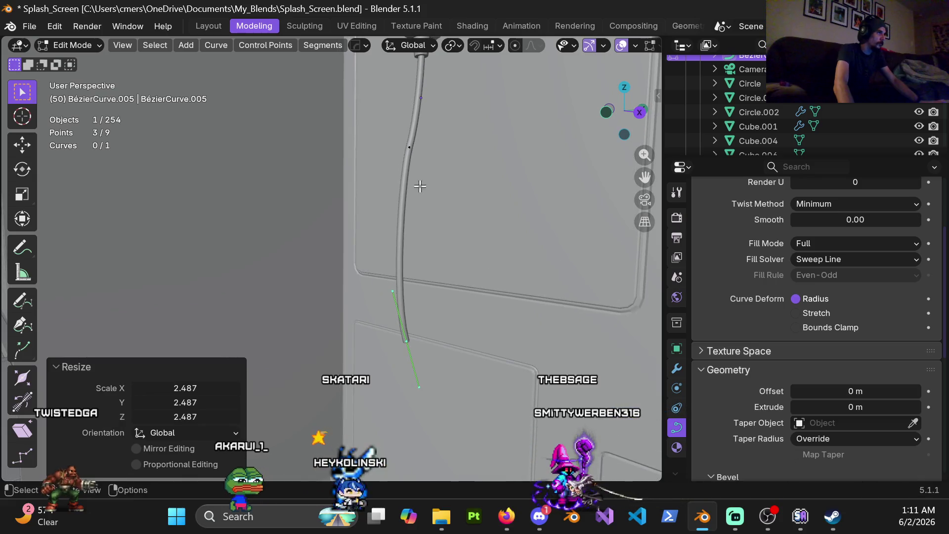
- Resize an upper point's handles and turn the bottom end point 12.8°
click(411, 148)
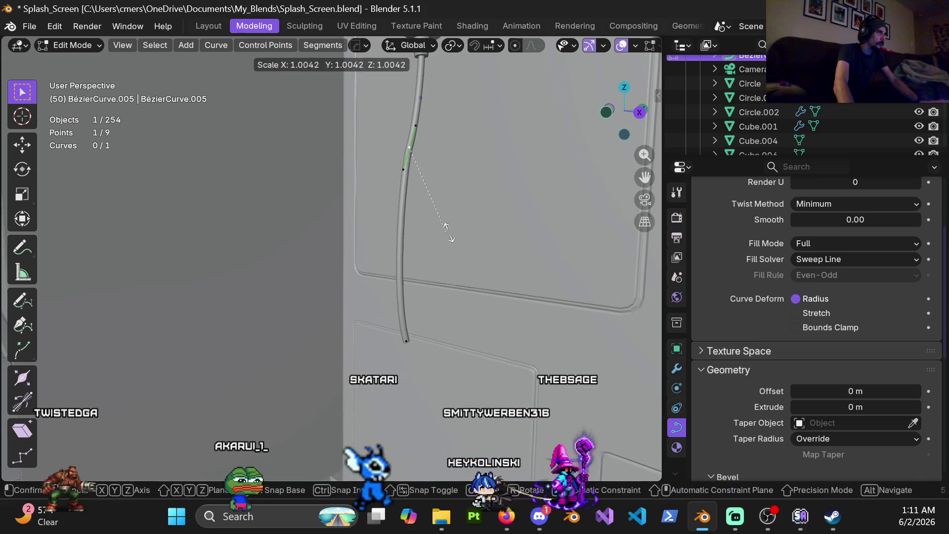
click(462, 233)
mouse_move(462, 234)
middle_down()
mouse_move(433, 259)
mouse_move(430, 203)
middle_up()
click(394, 282)
key(r)
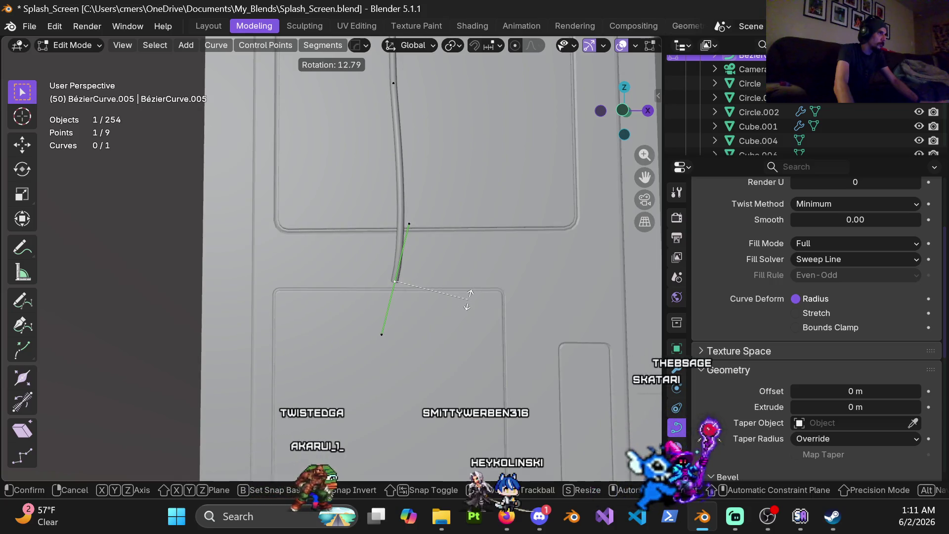
click(465, 296)
- Turn an upper cord point -8.75°, then reselect the bottom end point
scroll(371, 276, down, 4)
shift+middle_drag(371, 277, 378, 239)
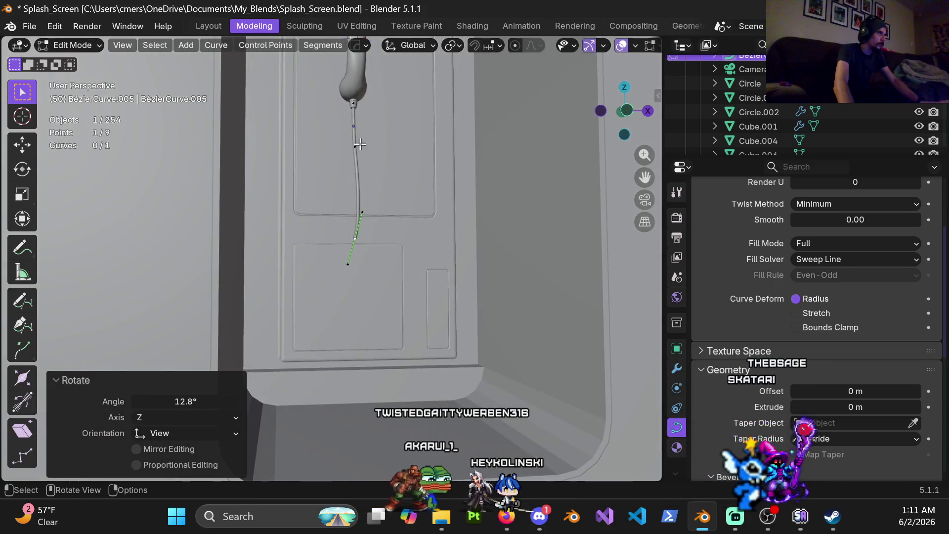
click(381, 190)
key(r)
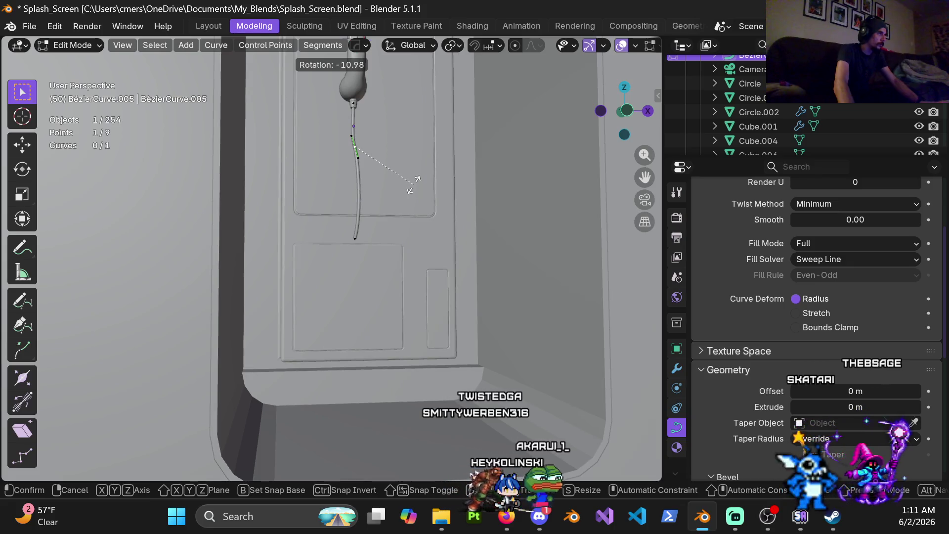
click(392, 195)
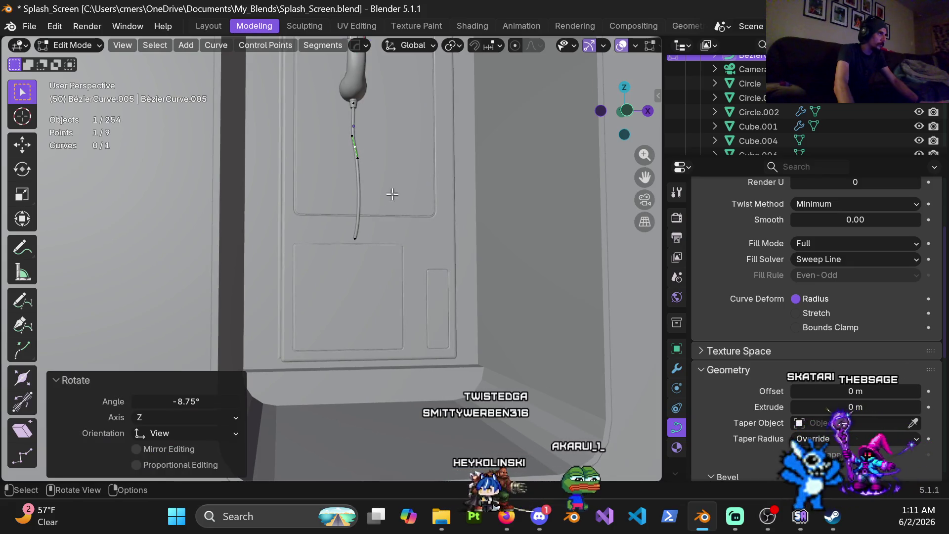
click(357, 236)
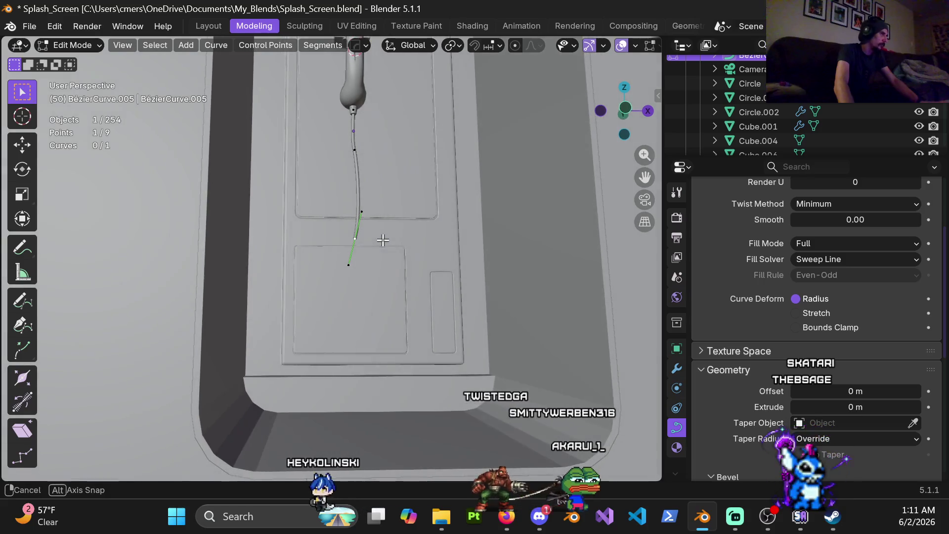
- Extrude a new cord section, rotate its end 136° and scale its handles to 2.858
key(e)
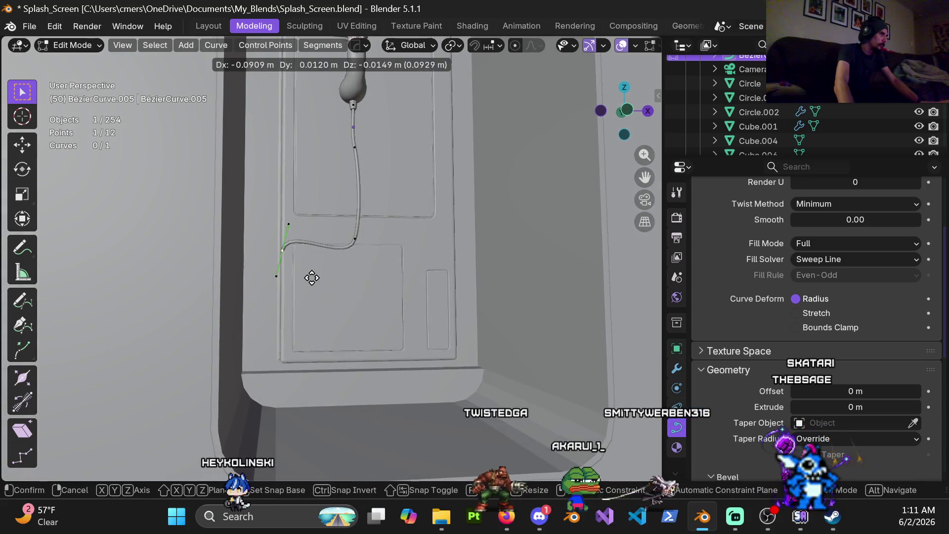
click(312, 278)
key(r)
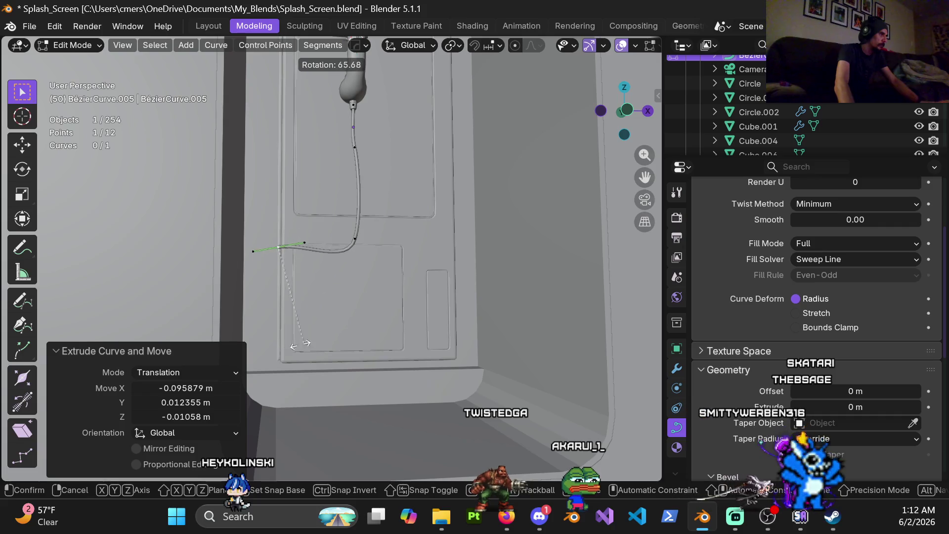
click(234, 280)
key(s)
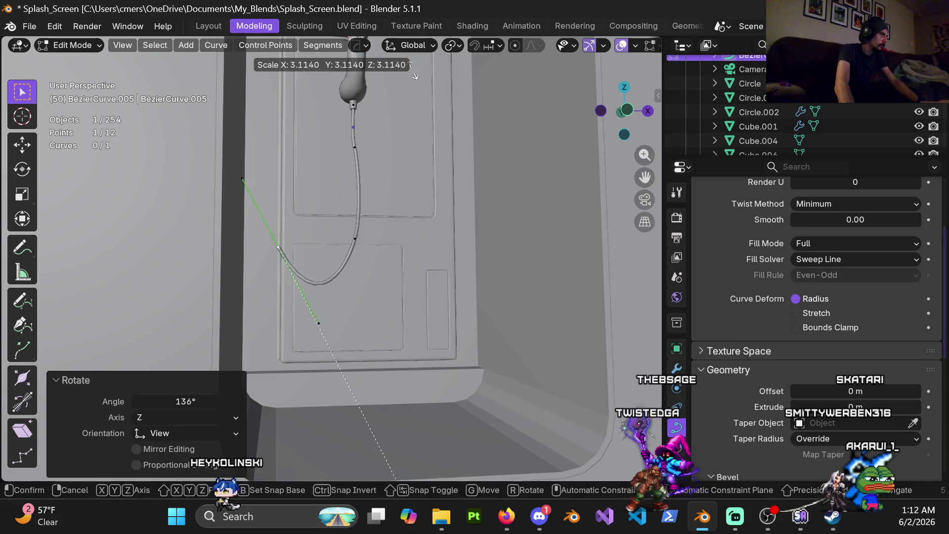
click(408, 89)
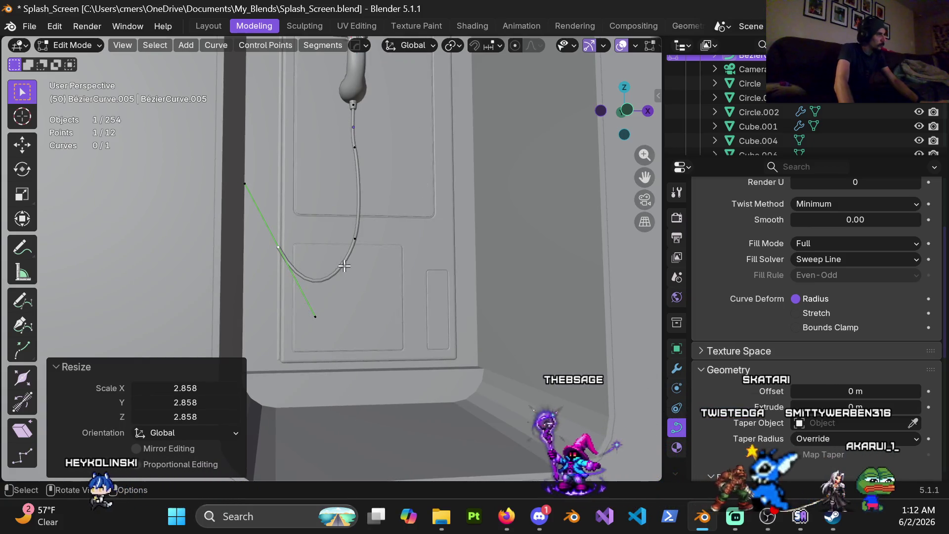
- Scale the looping point's handles to 1.133 and lower a higher point 0.028 m
click(355, 238)
key(s)
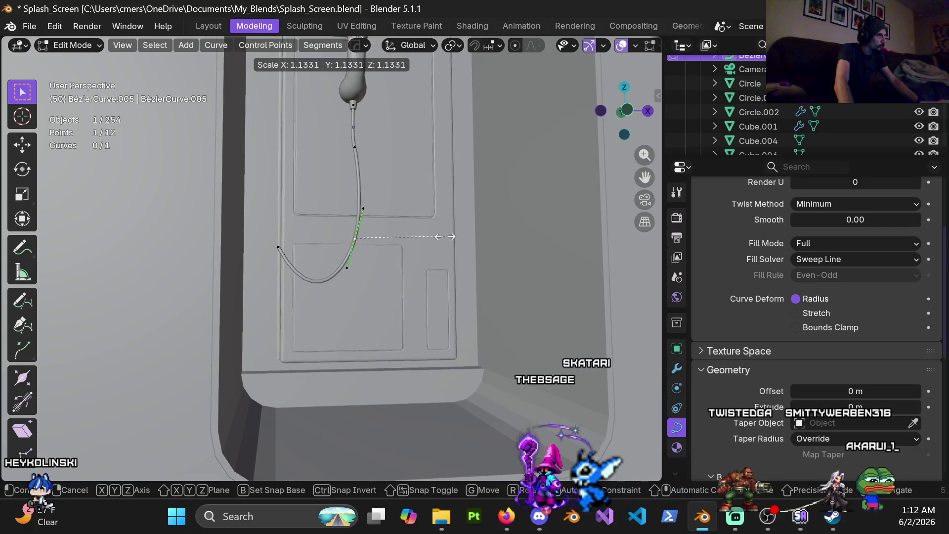
click(445, 237)
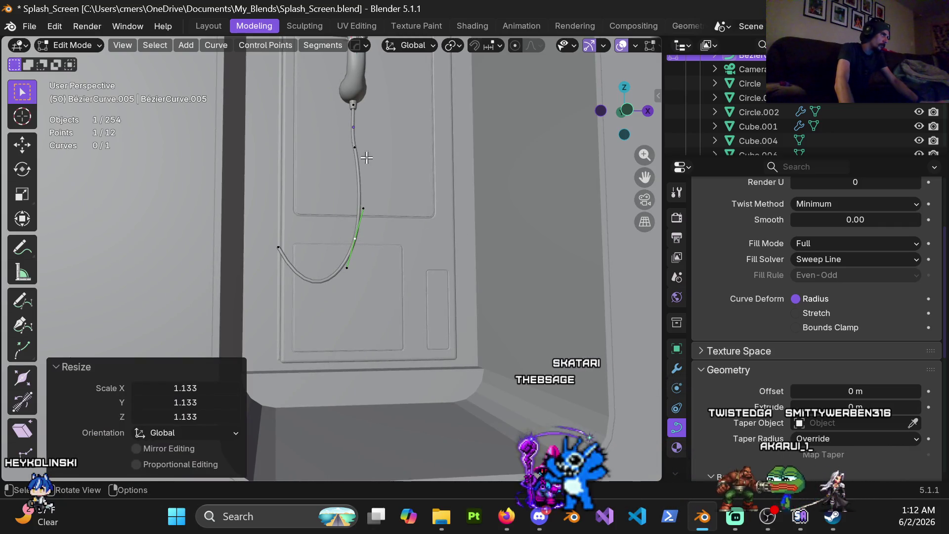
click(353, 144)
key(g)
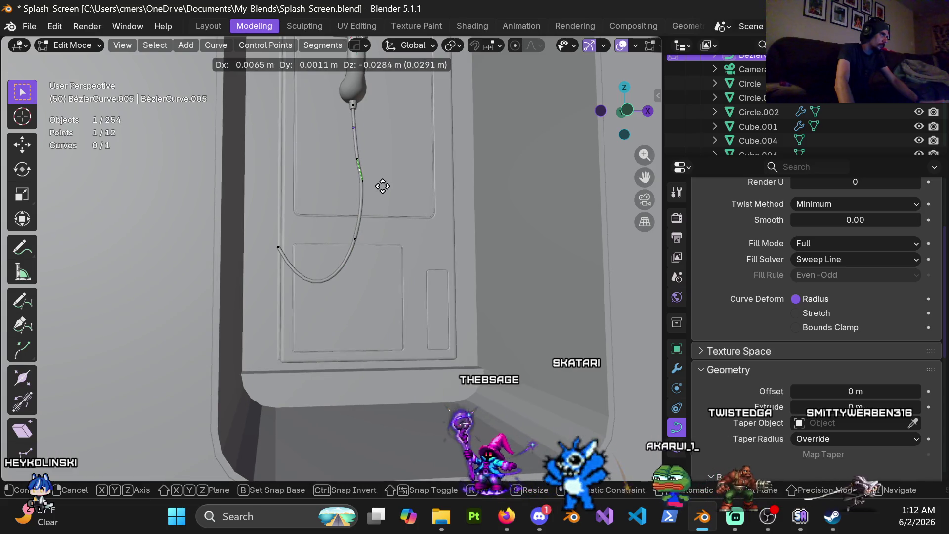
click(380, 187)
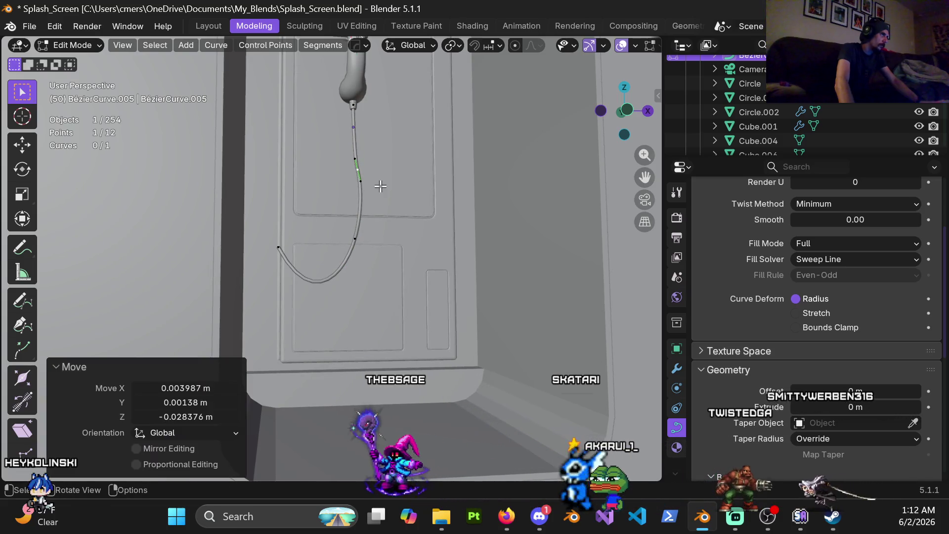
mouse_move(362, 223)
middle_down()
mouse_move(399, 229)
mouse_move(415, 261)
middle_up()
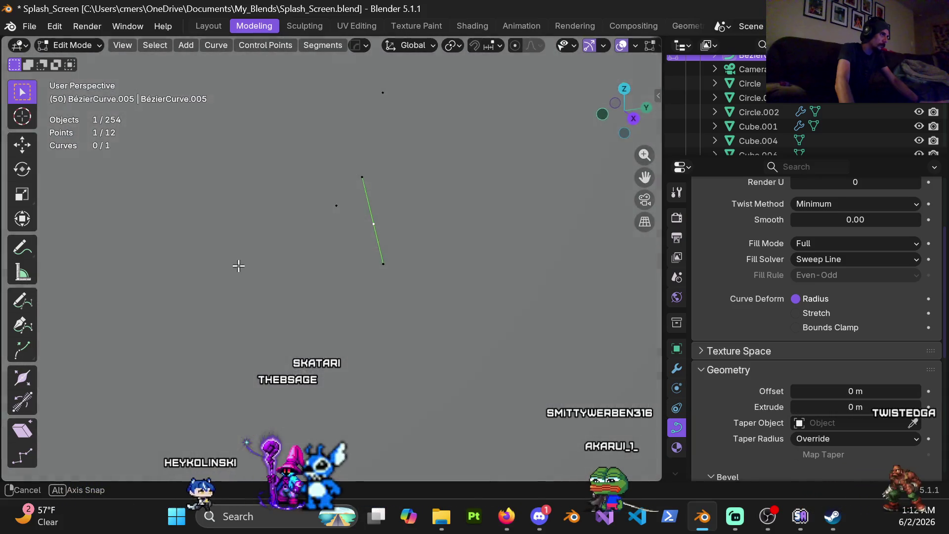
- Rotate a cord handle and control point -4.36° to straighten the cord below the handset
mouse_move(415, 261)
middle_down()
mouse_move(347, 232)
mouse_move(327, 254)
middle_up()
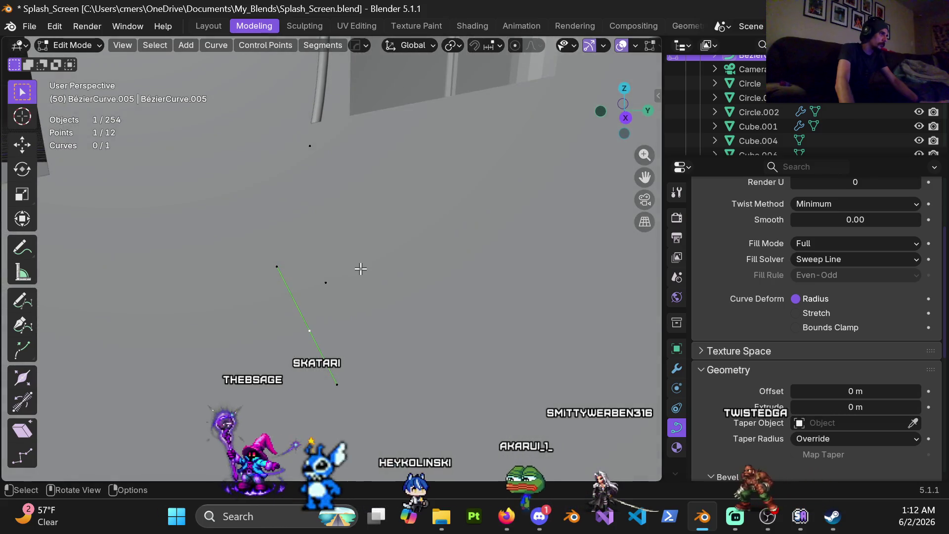
key(r)
click(363, 296)
mouse_move(364, 296)
middle_down()
mouse_move(346, 260)
mouse_move(313, 250)
mouse_move(323, 238)
middle_up()
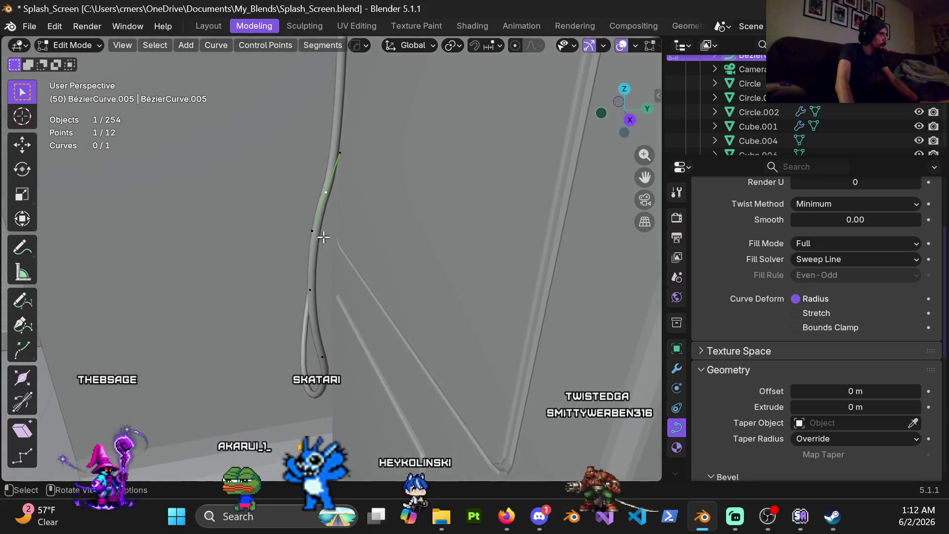
click(393, 227)
shift+scroll(361, 167, up, 5)
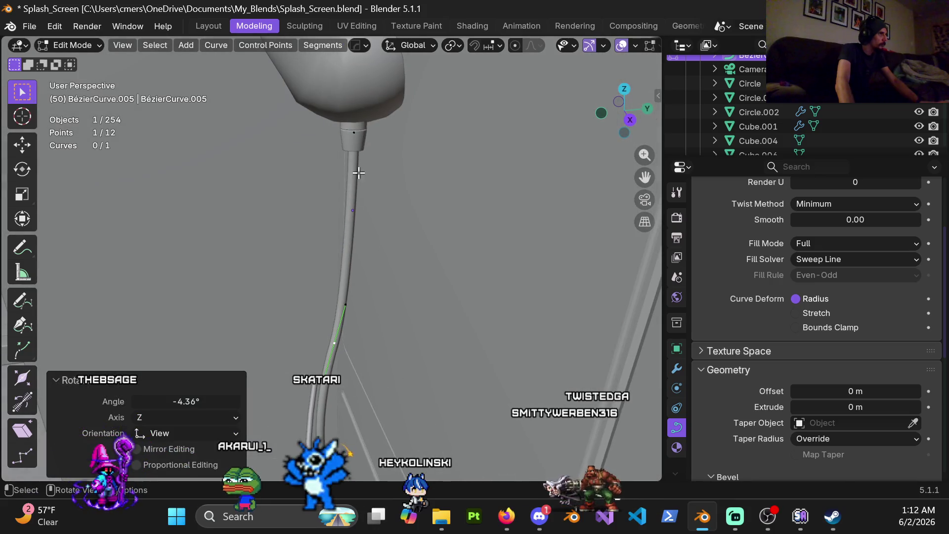
- Select another control point, review the cord, and switch back to Object Mode
click(357, 144)
scroll(455, 235, down, 6)
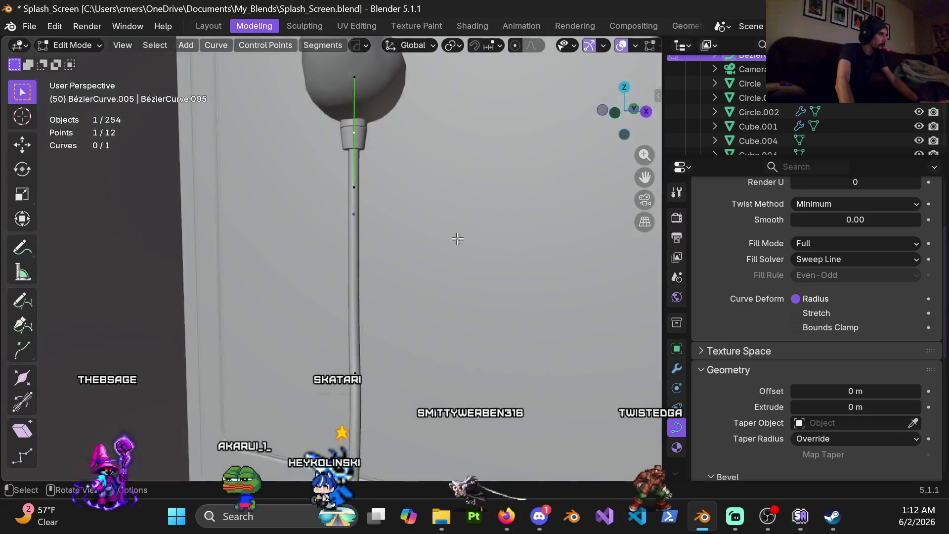
mouse_move(456, 235)
middle_down()
mouse_move(439, 254)
mouse_move(448, 222)
middle_up()
scroll(391, 282, down, 3)
middle_drag(391, 282, 356, 277)
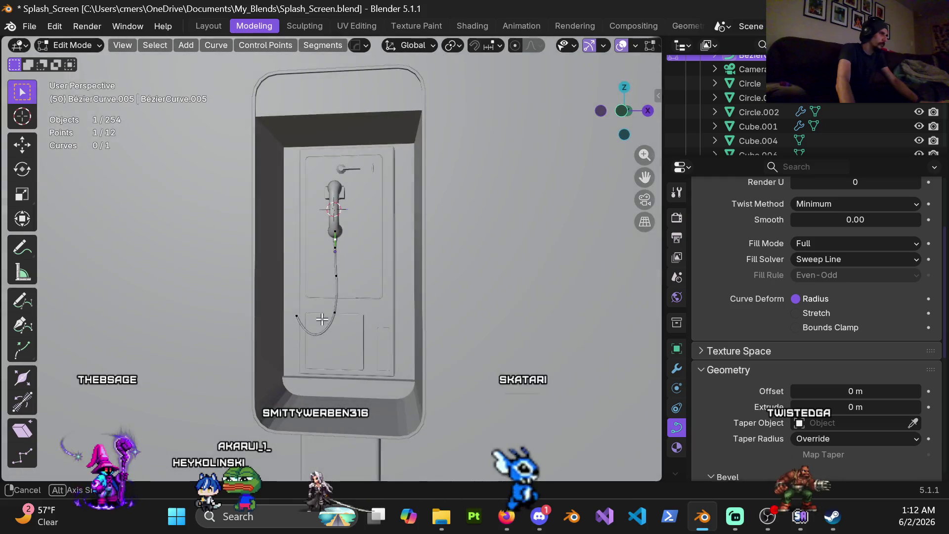
scroll(345, 273, up, 5)
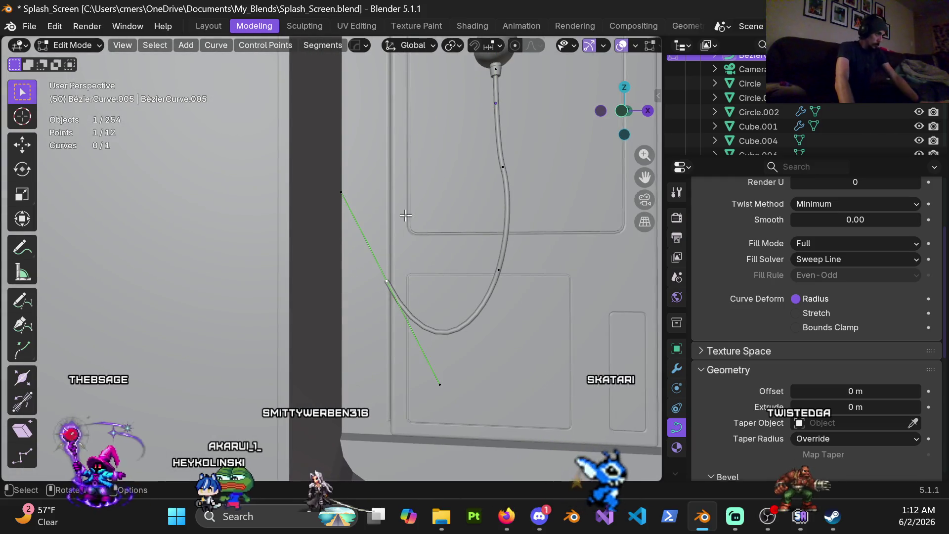
middle_drag(399, 227, 406, 261)
click(504, 173)
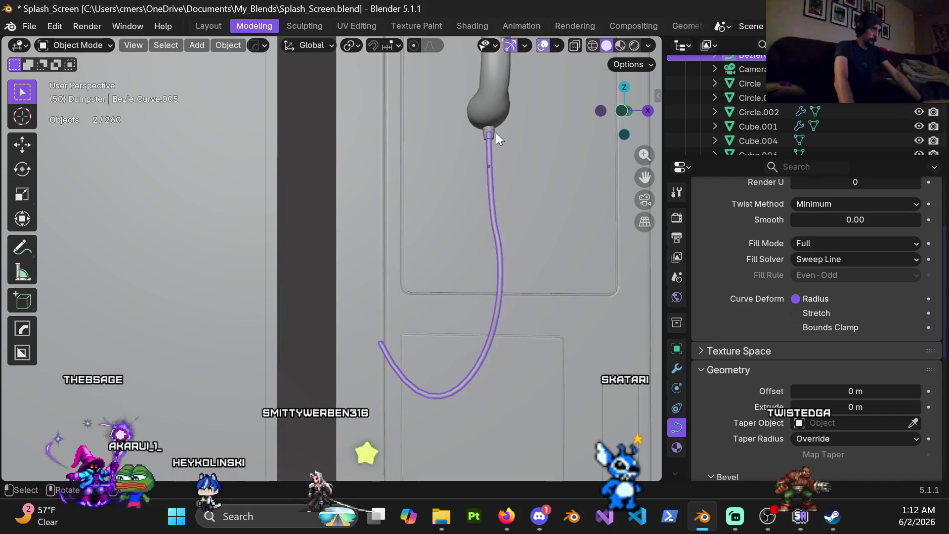
- Duplicate the Circle.002 end cap and rotate the copy 90° about Y
click(494, 132)
shift+middle_drag(473, 199, 449, 214)
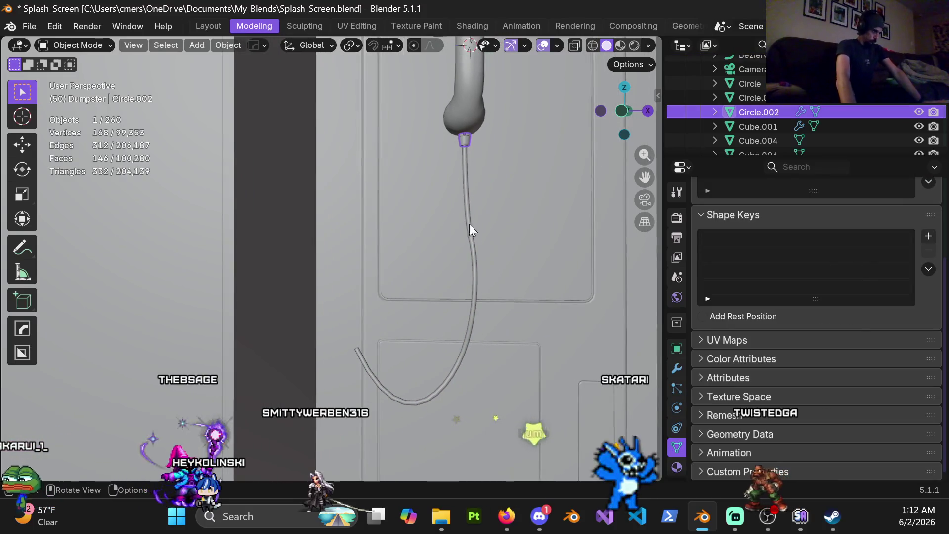
key(shift+d)
click(347, 244)
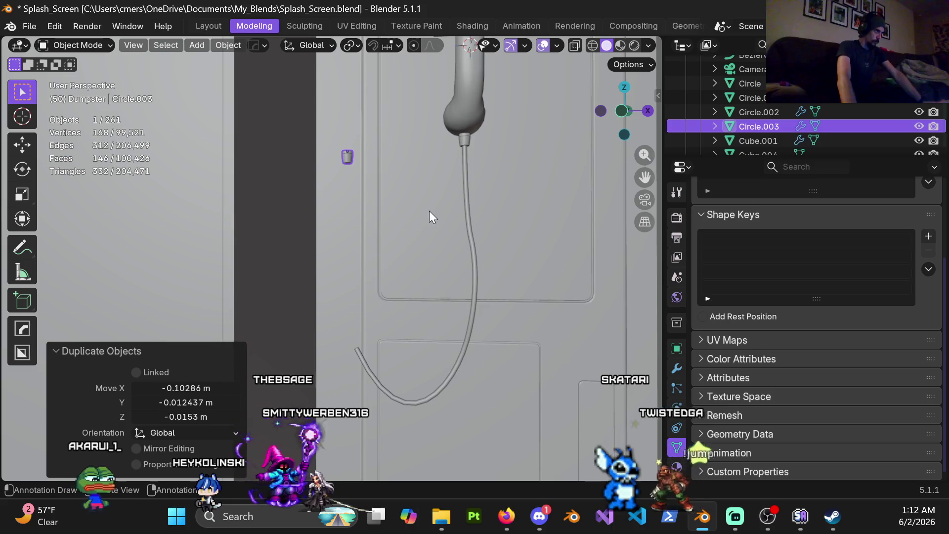
key(r)
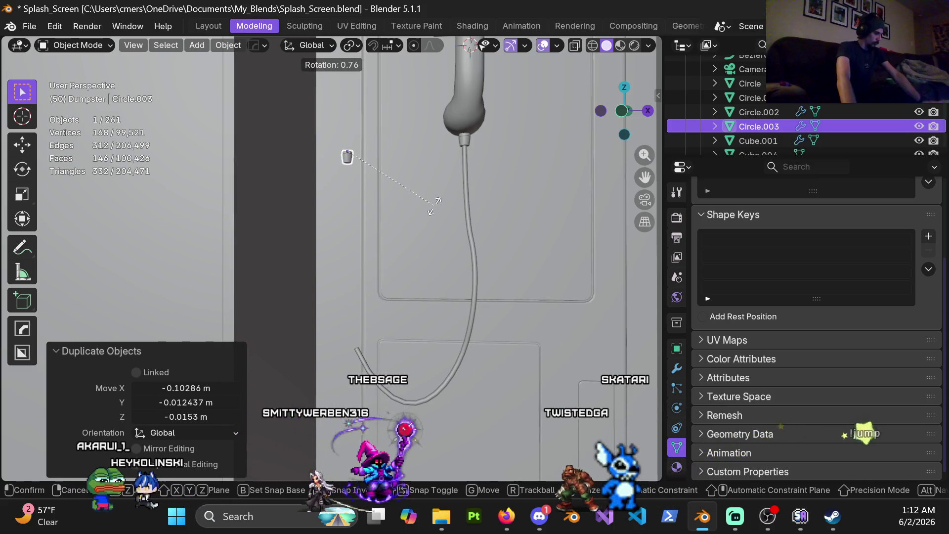
key(y)
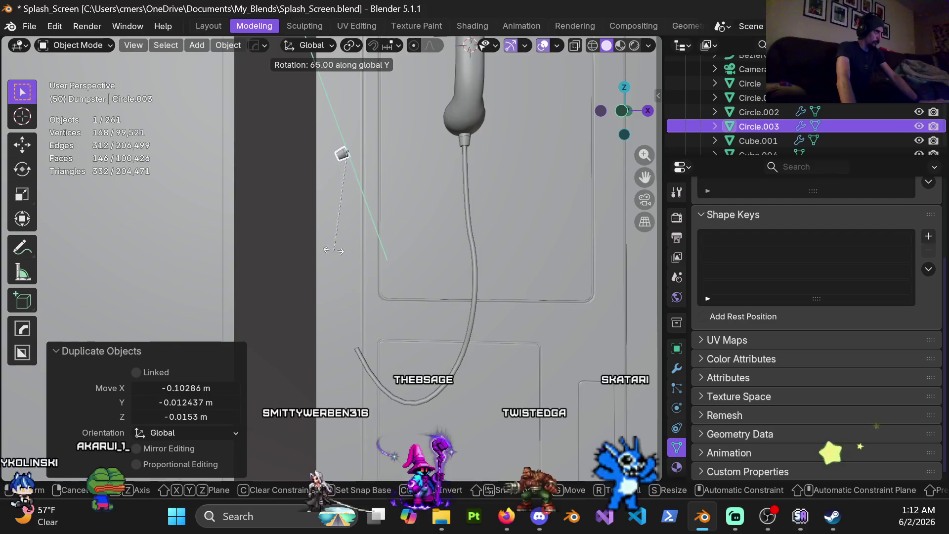
click(304, 220)
- Move the copied cap along Y, then lower and slightly raise it along Z on the wall
mouse_move(304, 218)
middle_down()
mouse_move(376, 211)
mouse_move(372, 238)
mouse_move(348, 260)
middle_up()
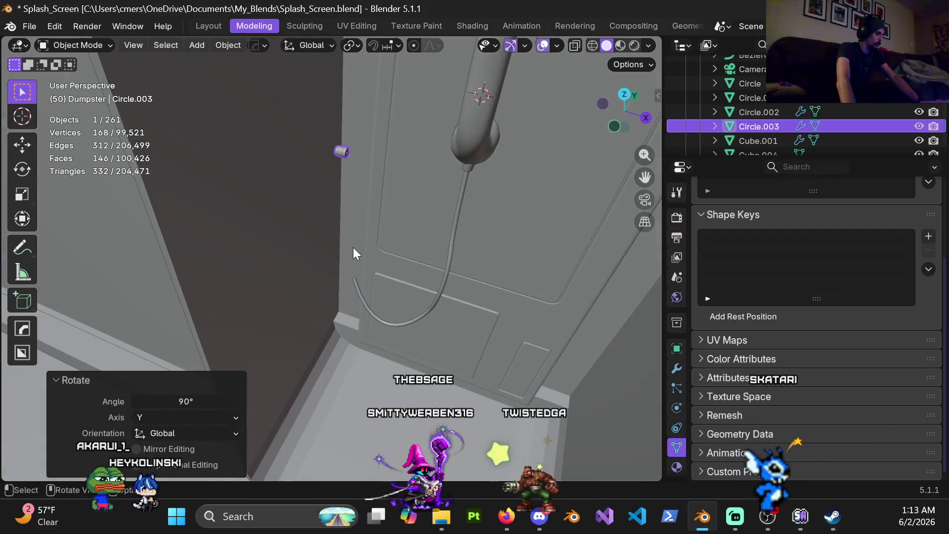
key(g)
key(y)
click(404, 209)
middle_drag(404, 209, 432, 167)
key(g)
key(z)
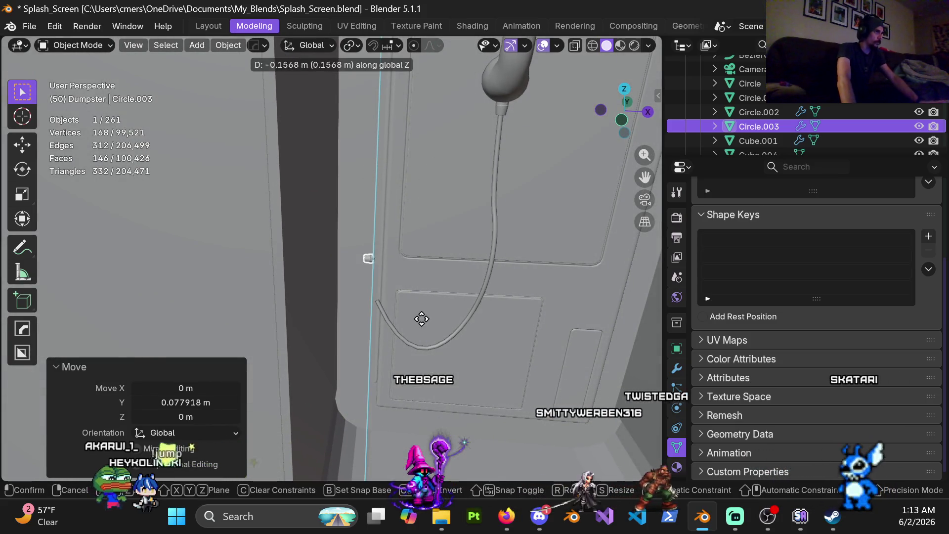
click(406, 308)
mouse_move(407, 307)
shift+middle_down()
mouse_move(413, 186)
mouse_move(365, 304)
mouse_move(405, 229)
mouse_move(379, 242)
mouse_move(384, 263)
shift+middle_up()
key(g)
key(z)
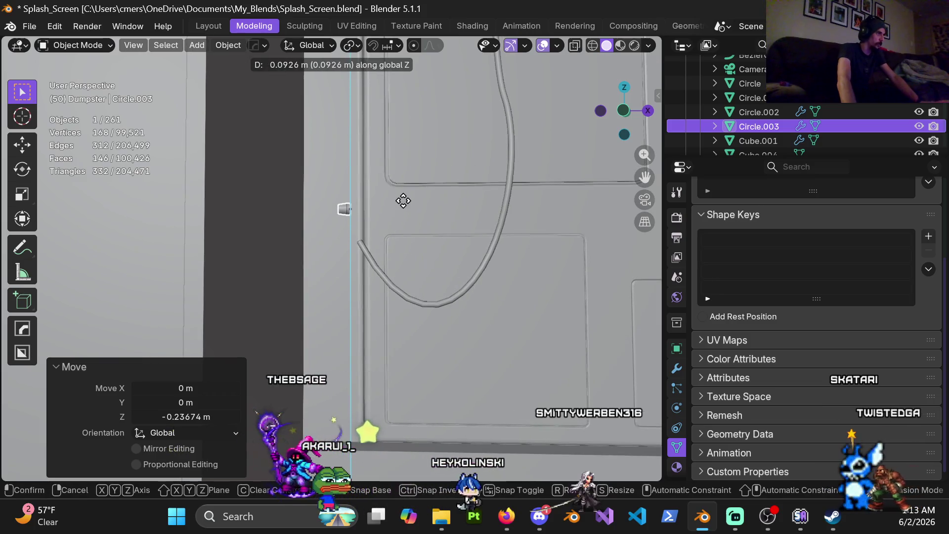
click(402, 142)
- Nudge Circle.003 along Y, then 0.010937 m along X to sit at the door's edge
mouse_move(418, 227)
middle_down()
mouse_move(391, 266)
mouse_move(384, 236)
mouse_move(388, 261)
mouse_move(370, 255)
mouse_move(408, 357)
mouse_move(490, 354)
mouse_move(459, 360)
mouse_move(463, 287)
mouse_move(399, 243)
middle_up()
key(g)
key(y)
click(388, 270)
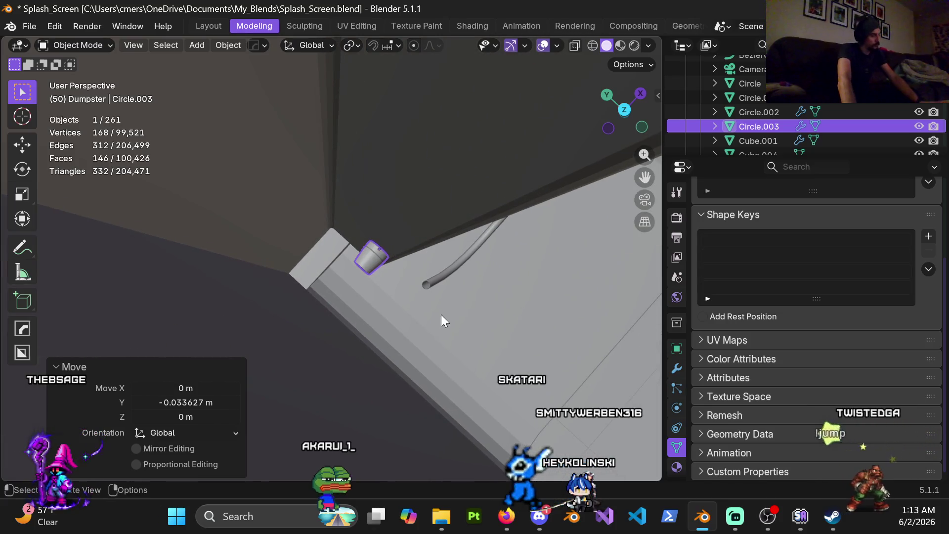
key(g)
key(y)
key(x)
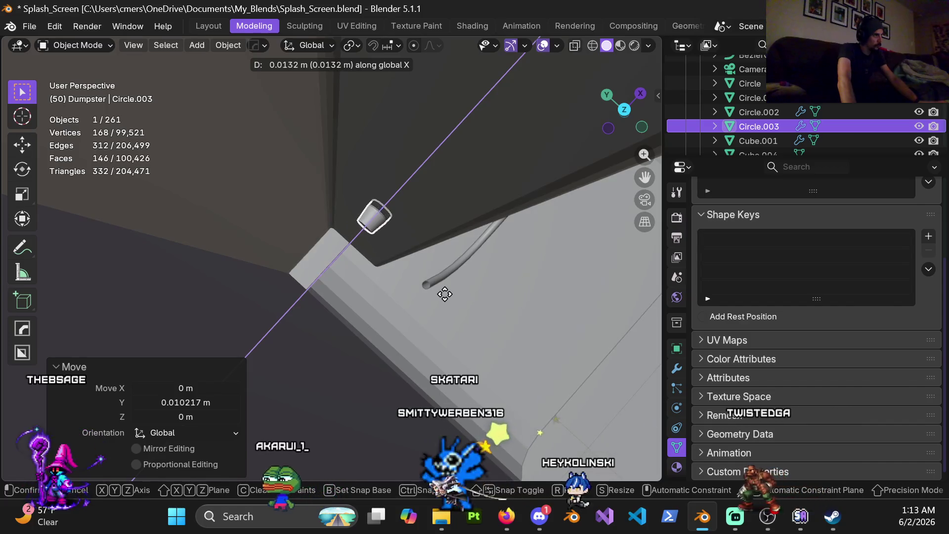
click(423, 307)
- Extrude a new point from the cord's end toward the wall fitting, -0.029977 m in X
mouse_move(427, 260)
middle_down()
mouse_move(327, 148)
mouse_move(401, 176)
mouse_move(377, 270)
middle_up()
click(354, 285)
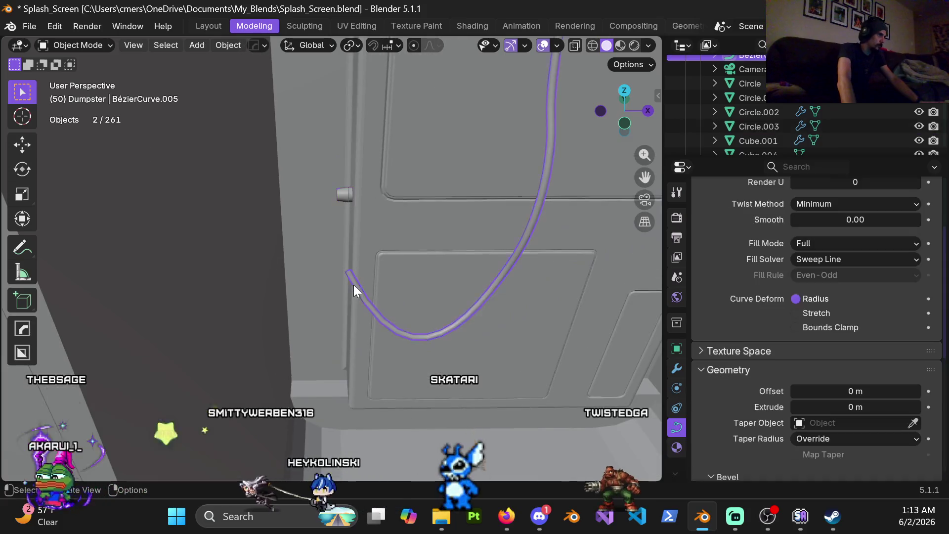
key(Tab)
middle_drag(355, 272, 346, 248)
key(e)
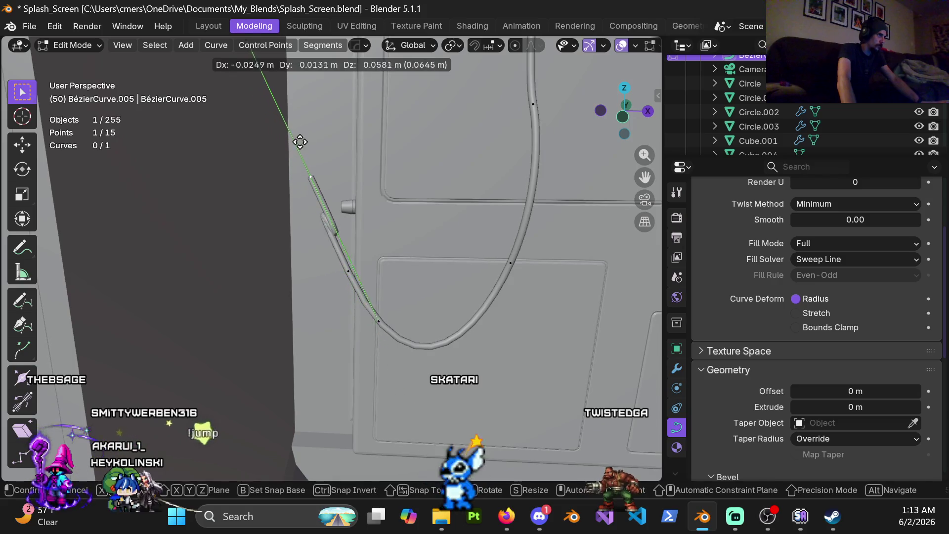
click(296, 128)
- Return the cord to Object Mode and select the phone booth
mouse_move(296, 128)
middle_down()
mouse_move(276, 184)
mouse_move(348, 262)
mouse_move(460, 238)
mouse_move(426, 206)
middle_up()
scroll(425, 206, down, 5)
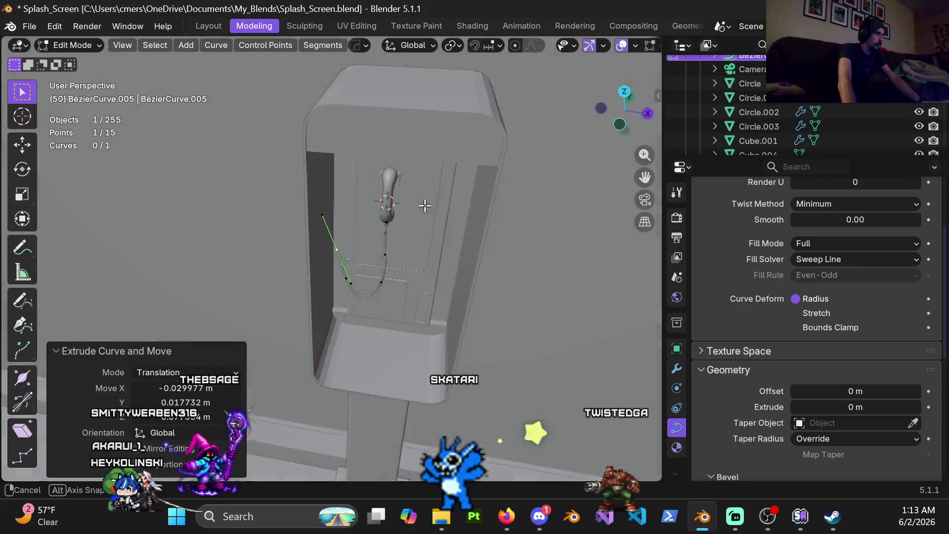
scroll(425, 206, up, 5)
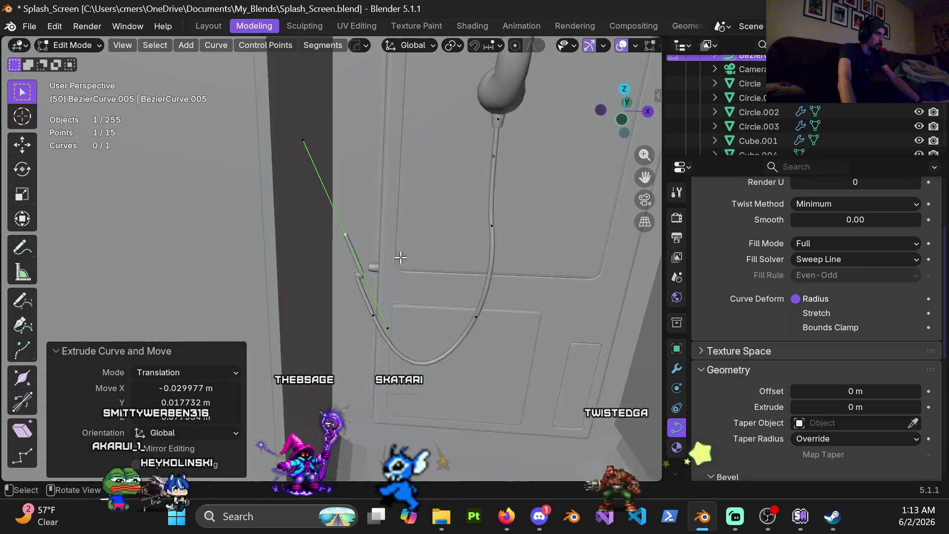
key(ctrl+Tab)
click(274, 257)
click(312, 247)
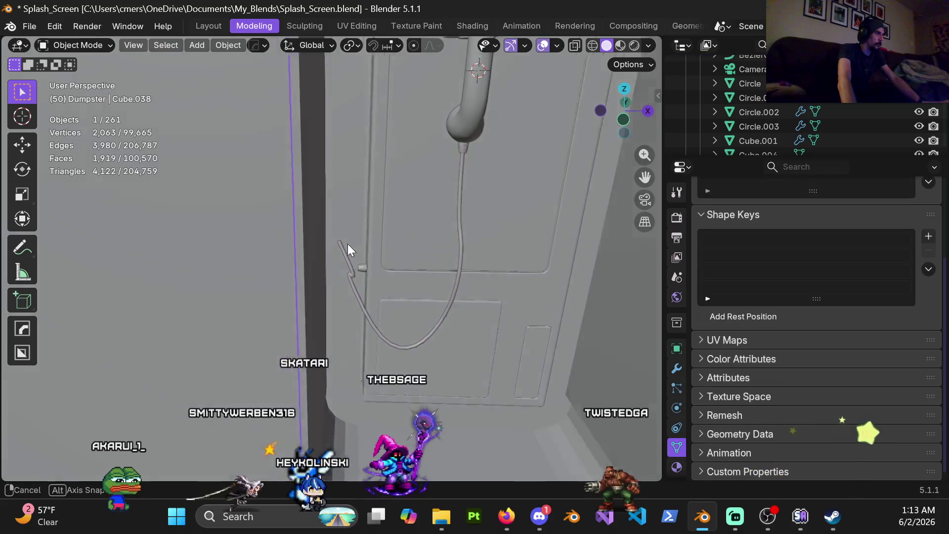
scroll(301, 232, down, 6)
scroll(292, 210, down, 2)
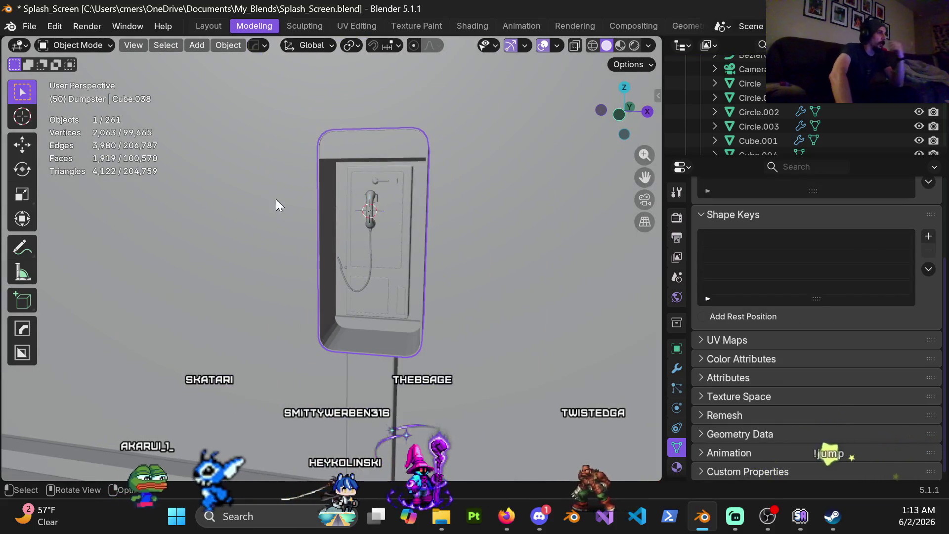
scroll(290, 269, up, 6)
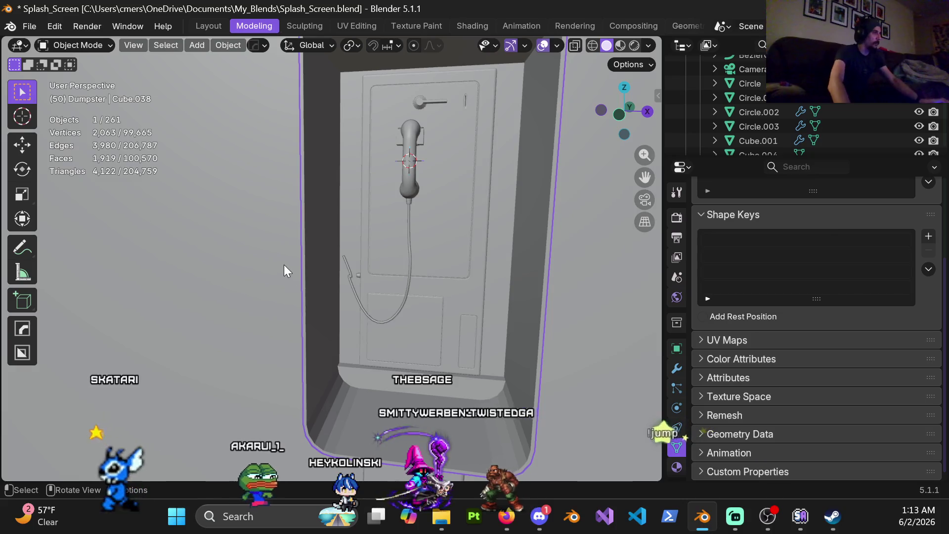
scroll(325, 272, up, 4)
scroll(337, 272, up, 3)
shift+click(377, 261)
scroll(326, 297, up, 3)
scroll(326, 272, up, 2)
scroll(326, 237, up, 2)
middle_drag(310, 252, 336, 299)
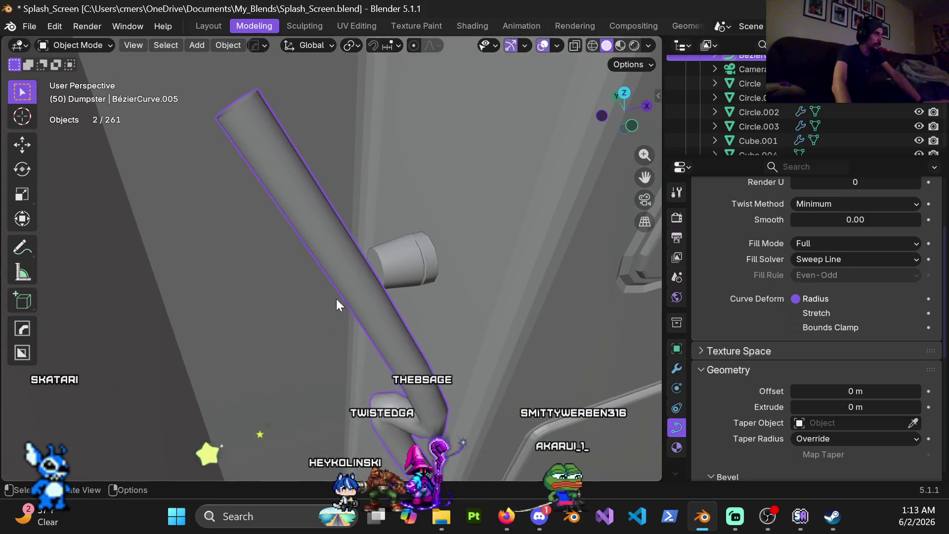
- Move the cord's end point toward the wall anchor in Edit Mode
key(Tab)
mouse_move(458, 303)
middle_down()
mouse_move(364, 296)
mouse_move(304, 220)
middle_up()
key(g)
key(y)
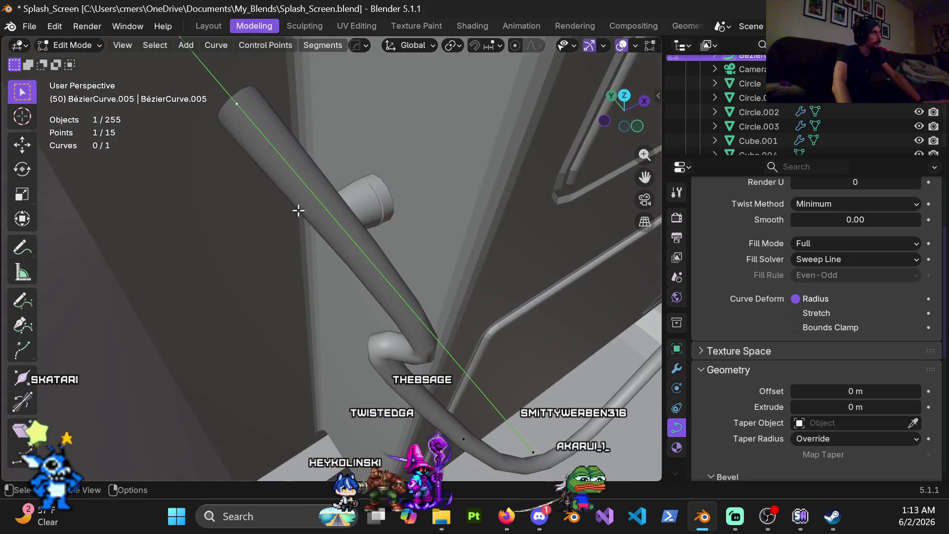
key(g)
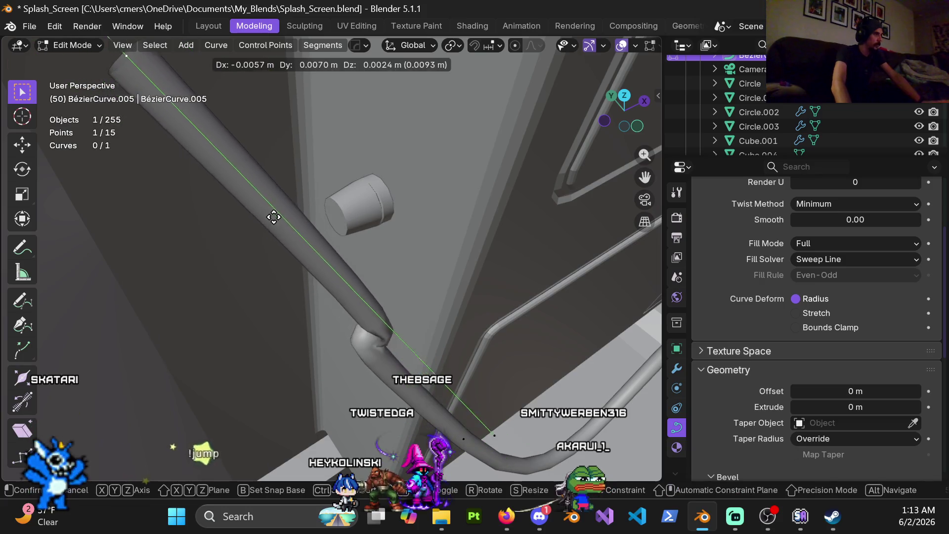
click(161, 191)
- Shorten the end point's handles in two scaling passes
mouse_move(161, 190)
middle_down()
mouse_move(228, 206)
mouse_move(462, 403)
middle_up()
key(s)
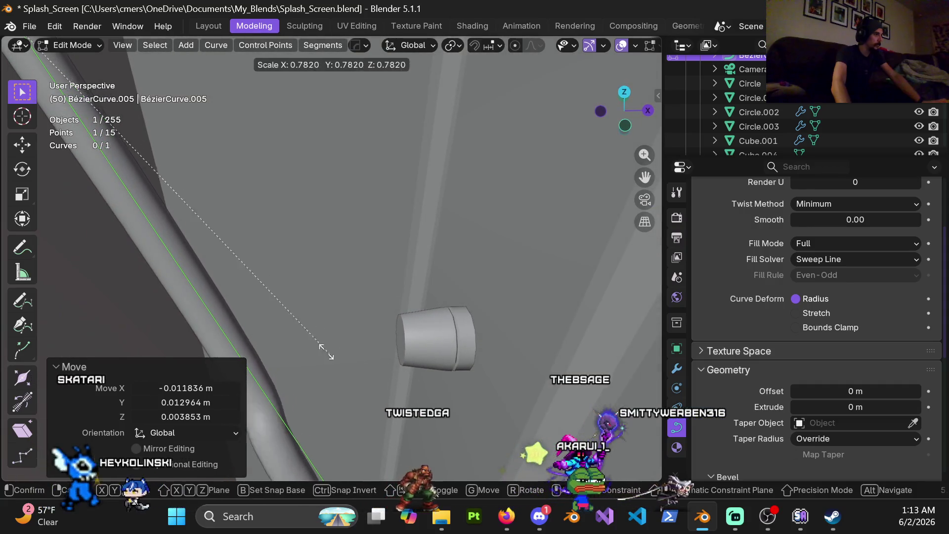
click(272, 317)
middle_drag(272, 317, 370, 333)
key(s)
click(307, 286)
key(r)
key(Escape)
mouse_move(296, 326)
middle_down()
mouse_move(276, 318)
mouse_move(384, 316)
middle_up()
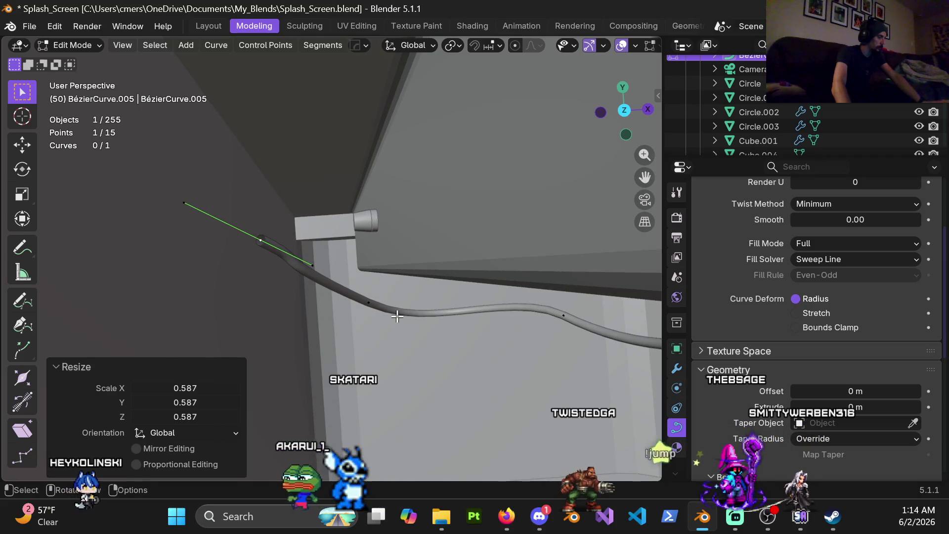
- Lower the cord's end point along Z, then shift it along Y and X
key(g)
key(z)
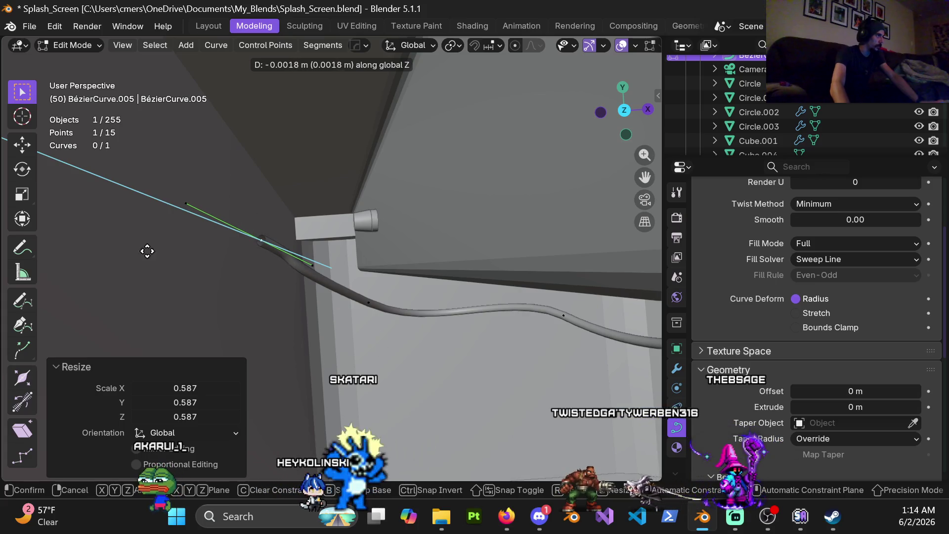
middle_drag(228, 214, 364, 309)
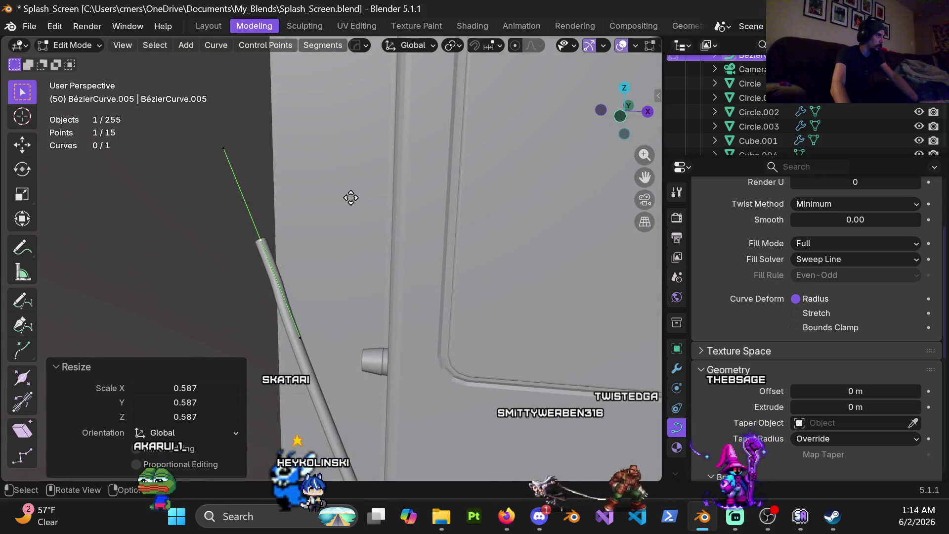
click(365, 309)
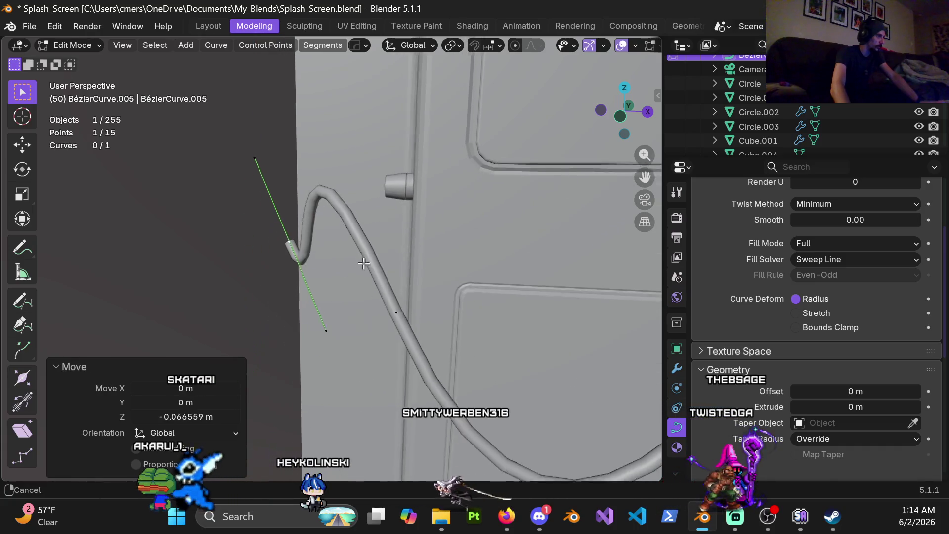
shift+middle_drag(339, 464, 373, 271)
key(g)
key(y)
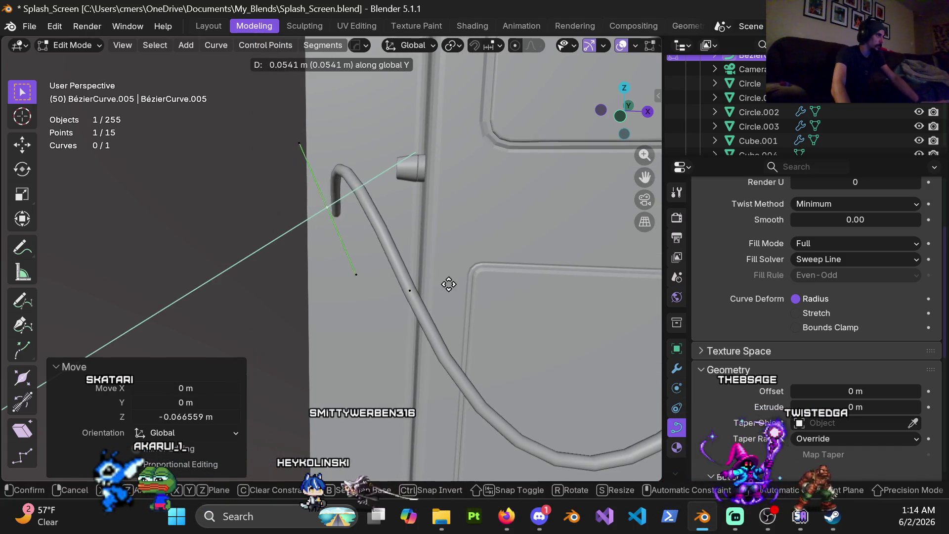
click(432, 302)
key(g)
key(x)
click(434, 305)
- Rotate the cord end and move the end point so it turns into the anchor
key(r)
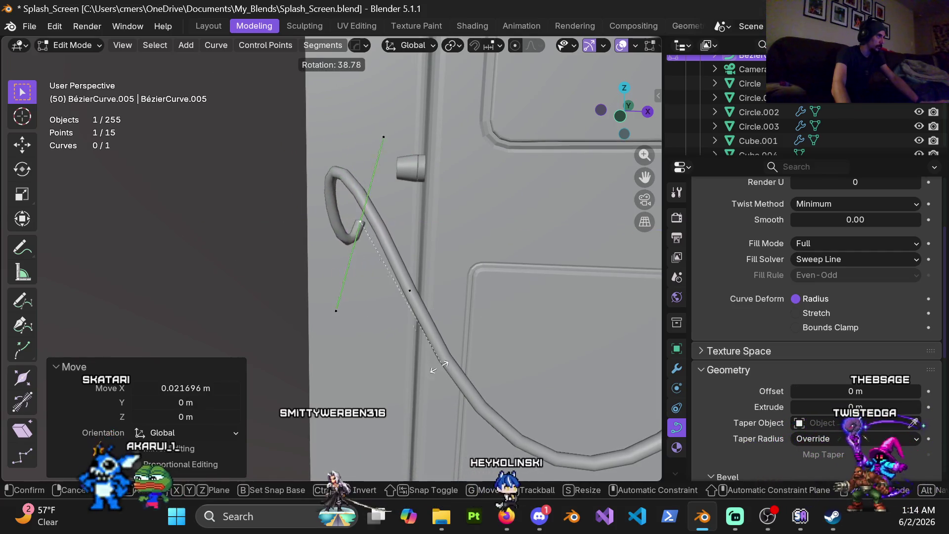
click(369, 350)
middle_drag(378, 312, 414, 268)
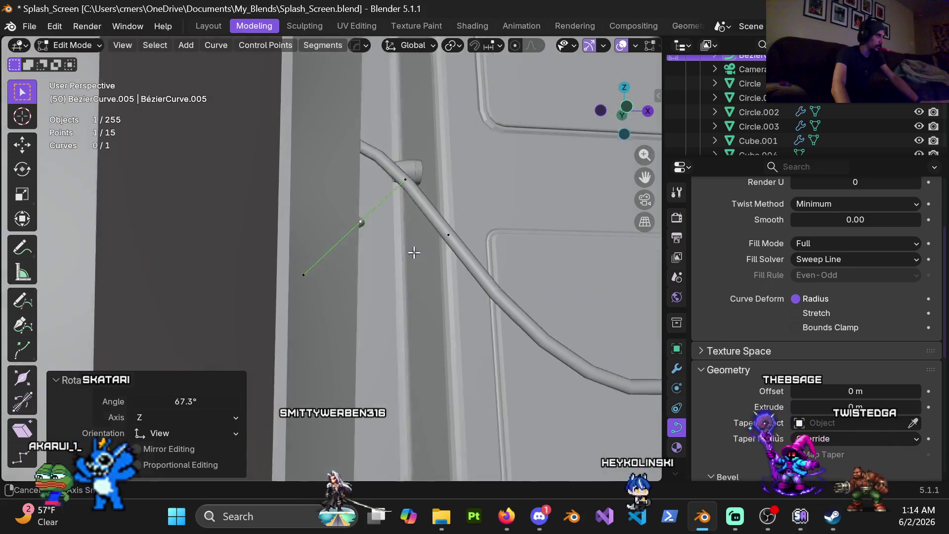
key(r)
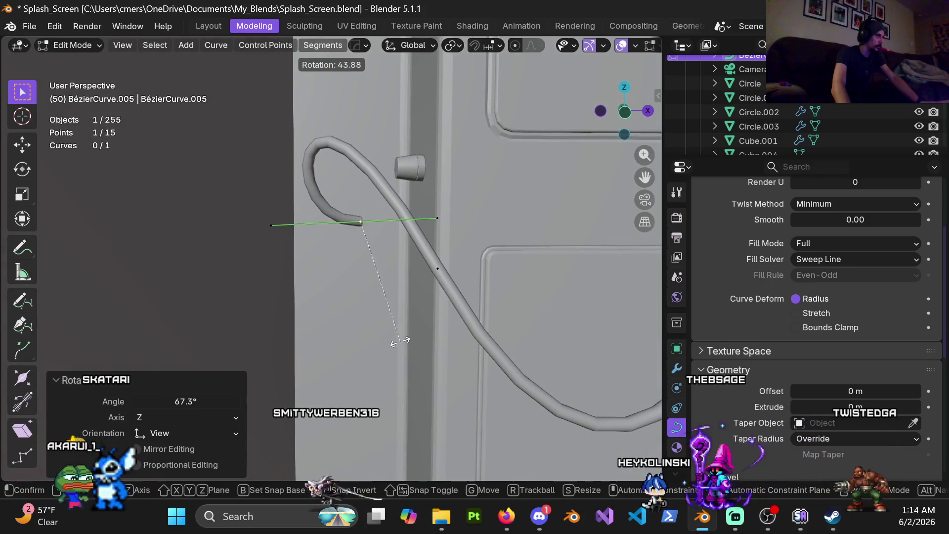
key(g)
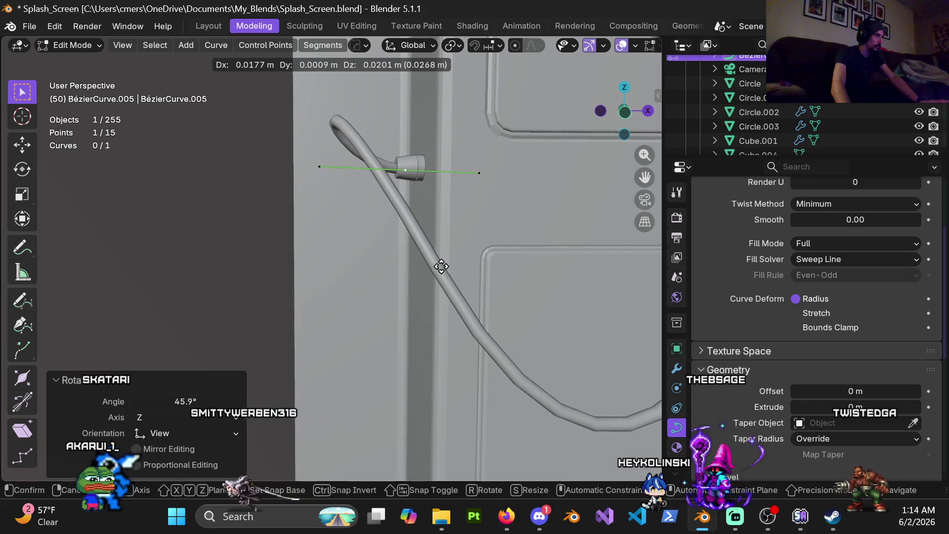
click(442, 266)
mouse_move(441, 266)
middle_down()
mouse_move(411, 204)
mouse_move(490, 212)
middle_up()
click(472, 223)
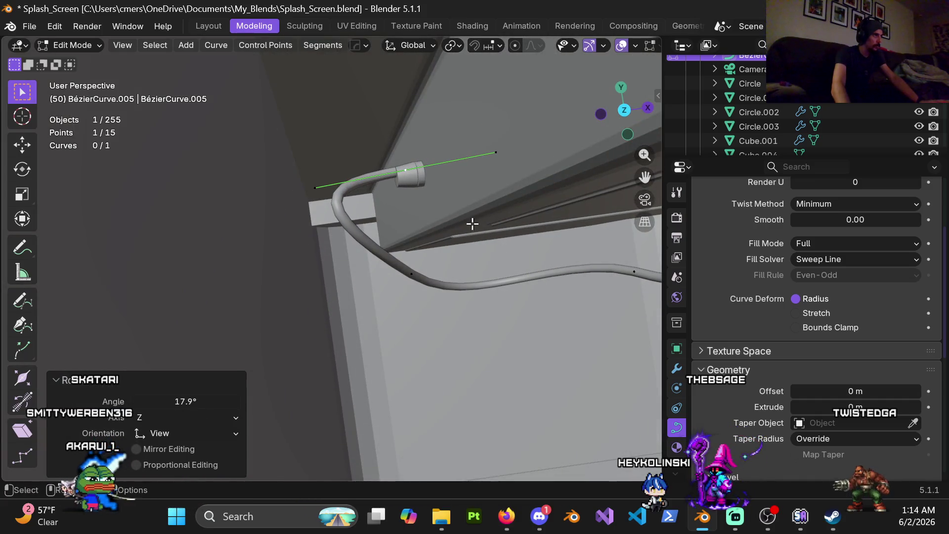
- Seat the end handle into the anchor along Y and subdivide the last segment with 1 cut
key(g)
key(y)
click(428, 195)
mouse_move(419, 205)
middle_down()
mouse_move(373, 187)
mouse_move(348, 273)
mouse_move(414, 289)
middle_up()
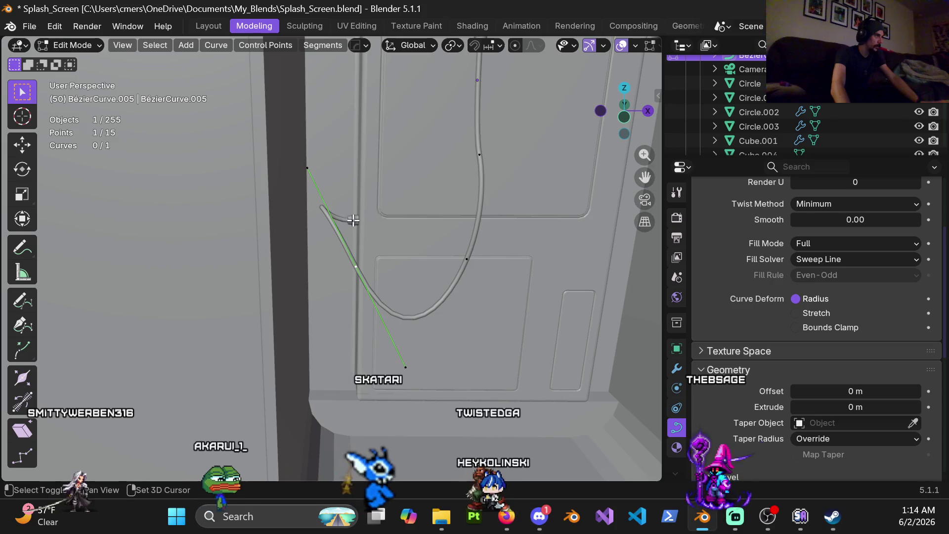
right_click(366, 113)
- Subdivide the cord segment near the anchor and lower the cord's end point along Z
click(368, 112)
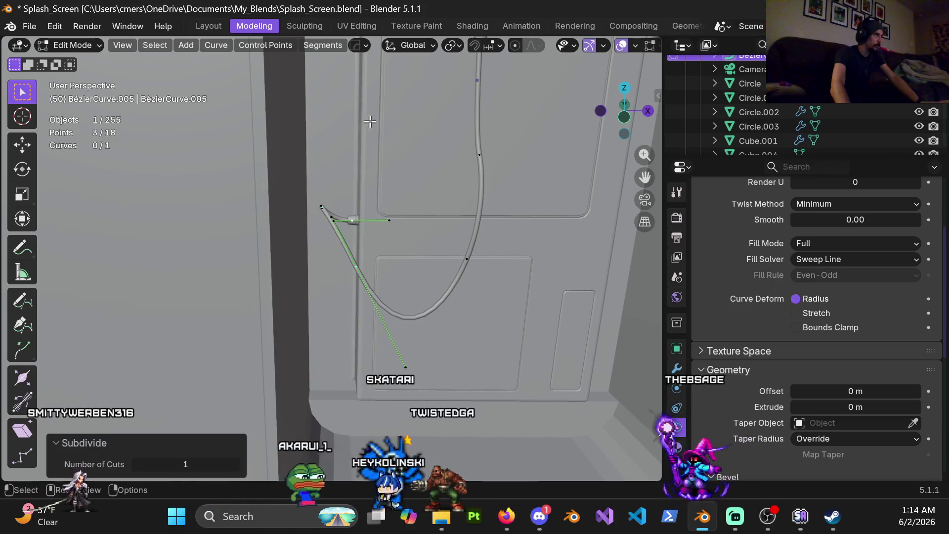
click(319, 209)
middle_drag(319, 210, 322, 224)
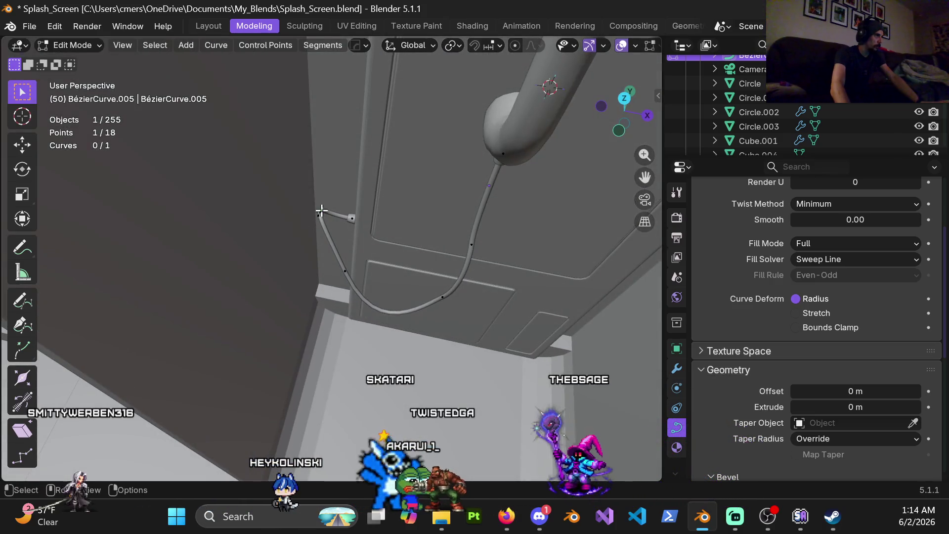
middle_drag(376, 266, 401, 254)
scroll(410, 187, up, 3)
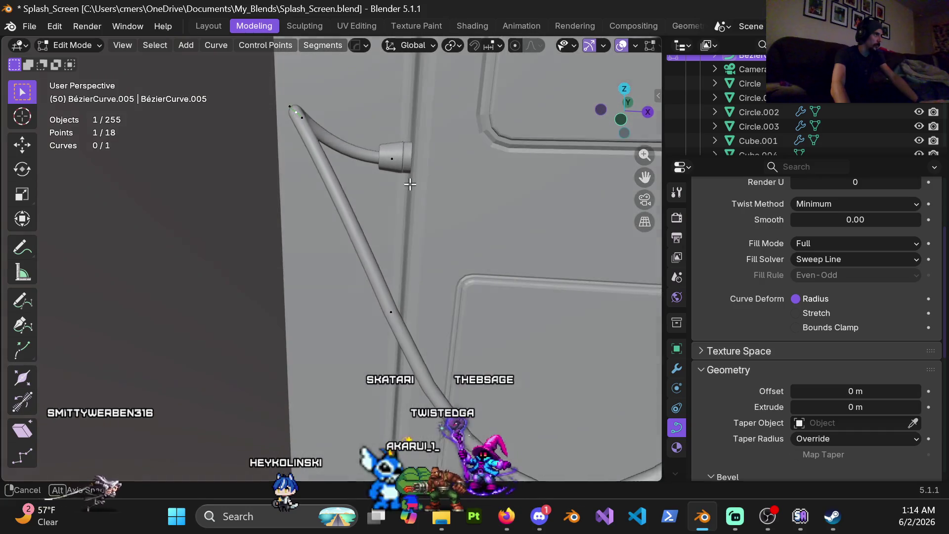
key(g)
key(z)
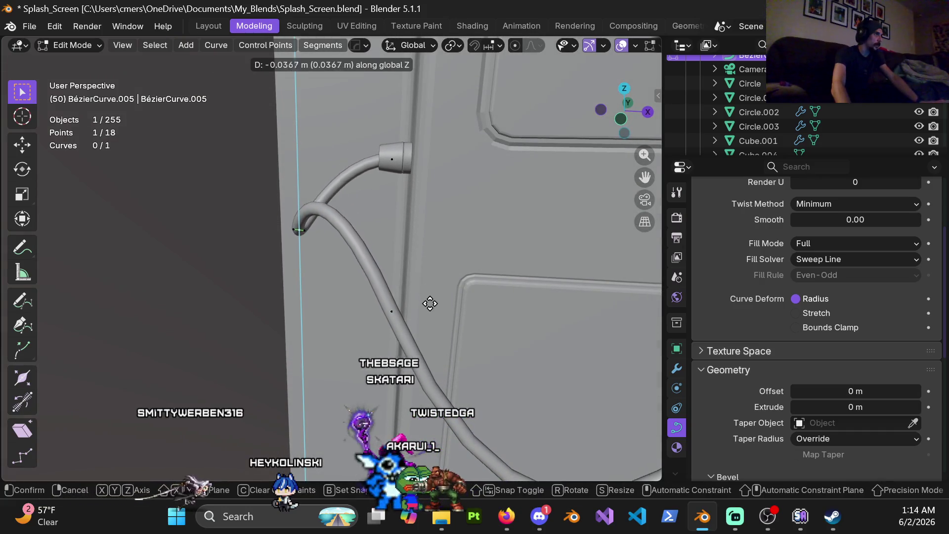
click(431, 292)
- Shorten, rotate and reposition the handles of the newly added middle control point
click(392, 312)
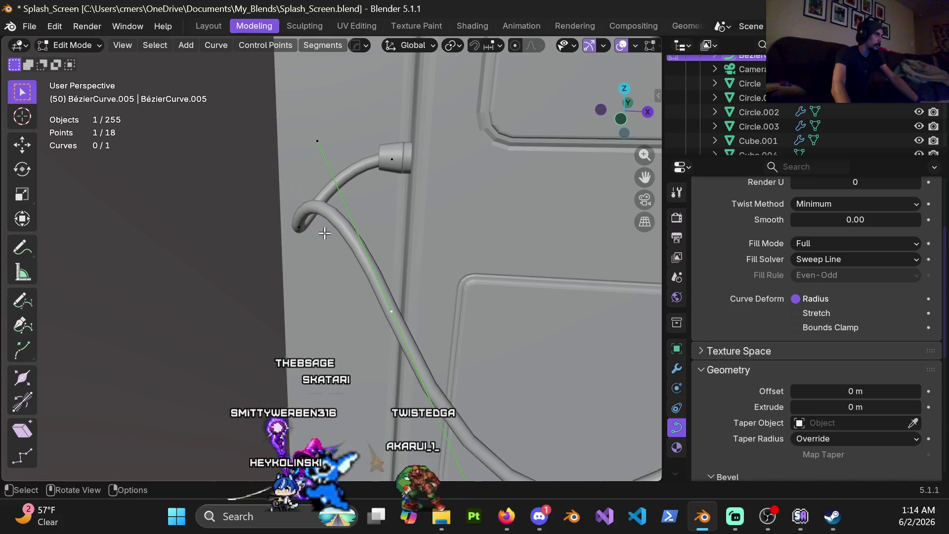
scroll(404, 276, down, 2)
scroll(397, 310, down, 3)
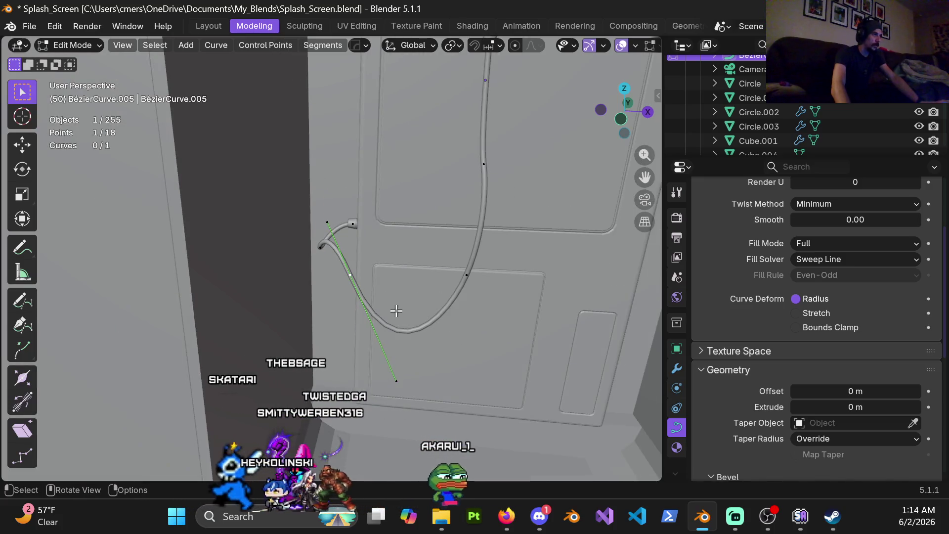
key(s)
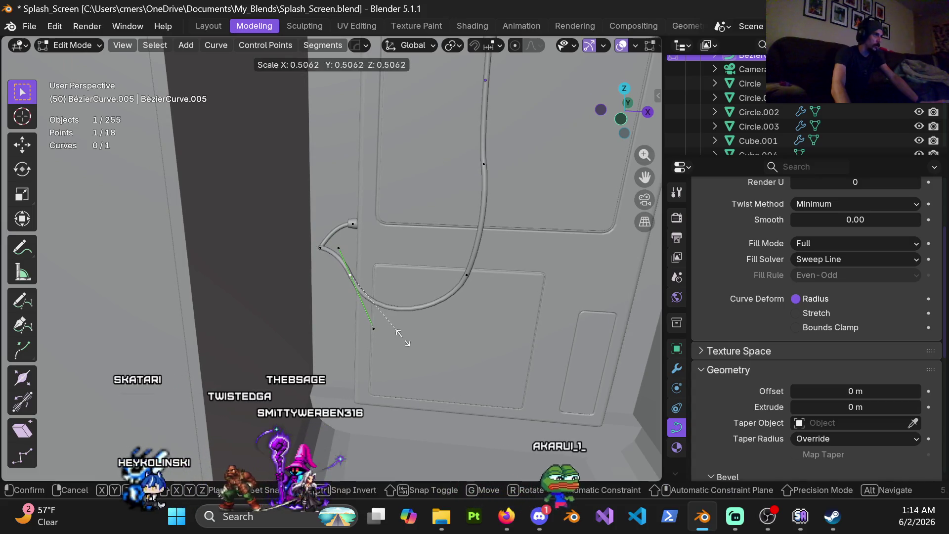
click(406, 348)
key(r)
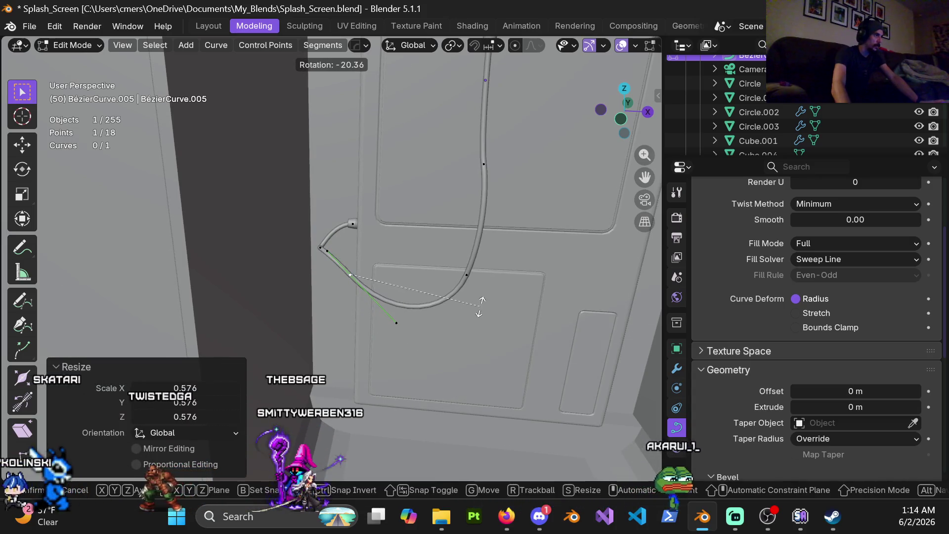
click(481, 306)
key(g)
click(499, 392)
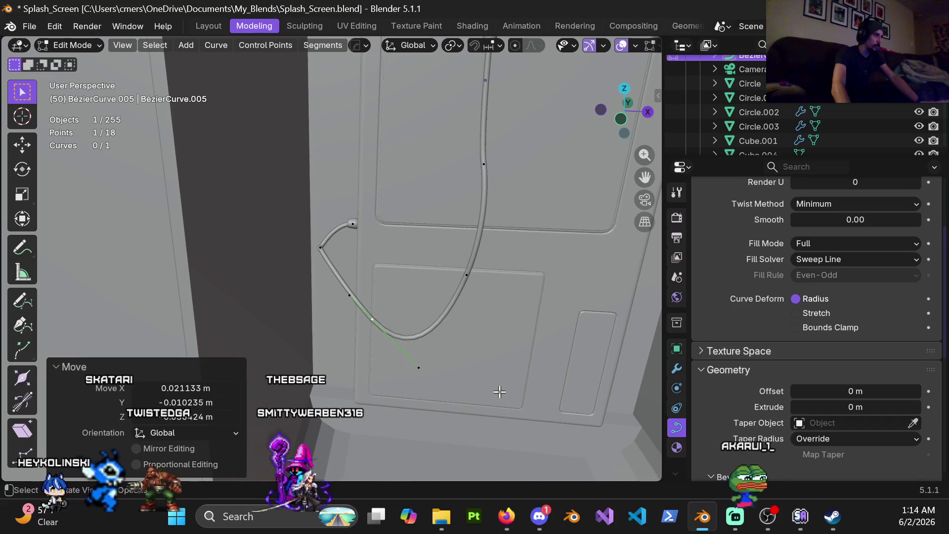
click(497, 360)
- Rotate the middle point's handles twice more, checking from a front-on view of the door
mouse_move(322, 250)
middle_down()
mouse_move(399, 322)
mouse_move(407, 306)
middle_up()
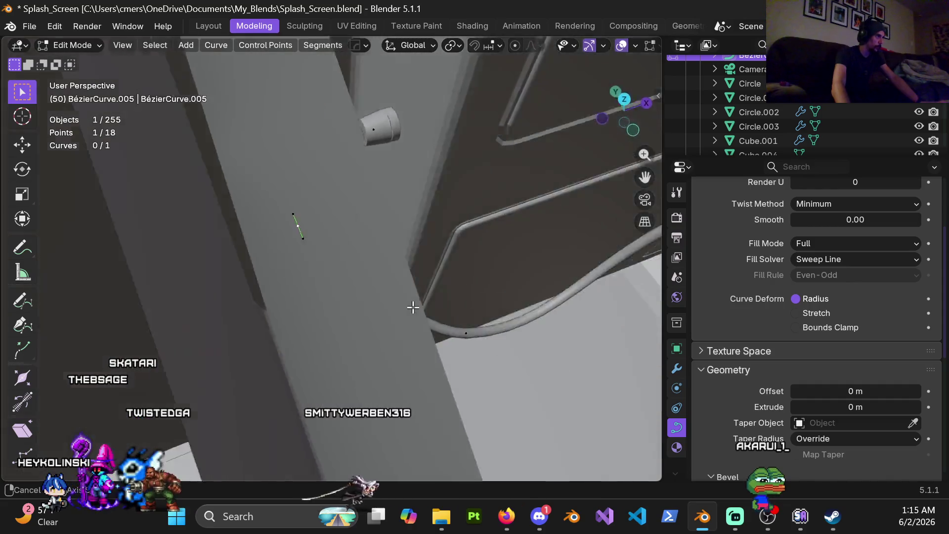
middle_drag(407, 306, 423, 300)
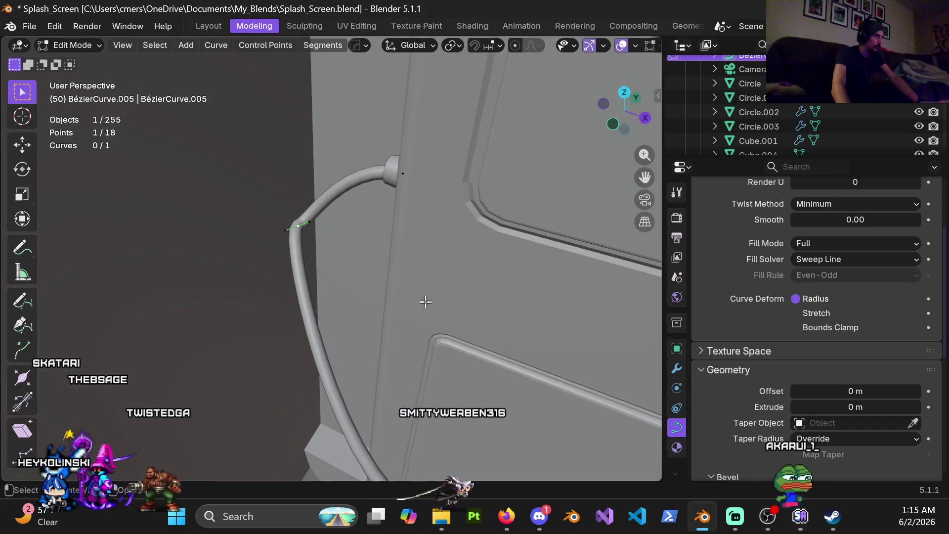
key(r)
click(322, 244)
mouse_move(321, 244)
middle_down()
mouse_move(309, 318)
mouse_move(416, 217)
mouse_move(380, 273)
middle_up()
key(r)
click(385, 232)
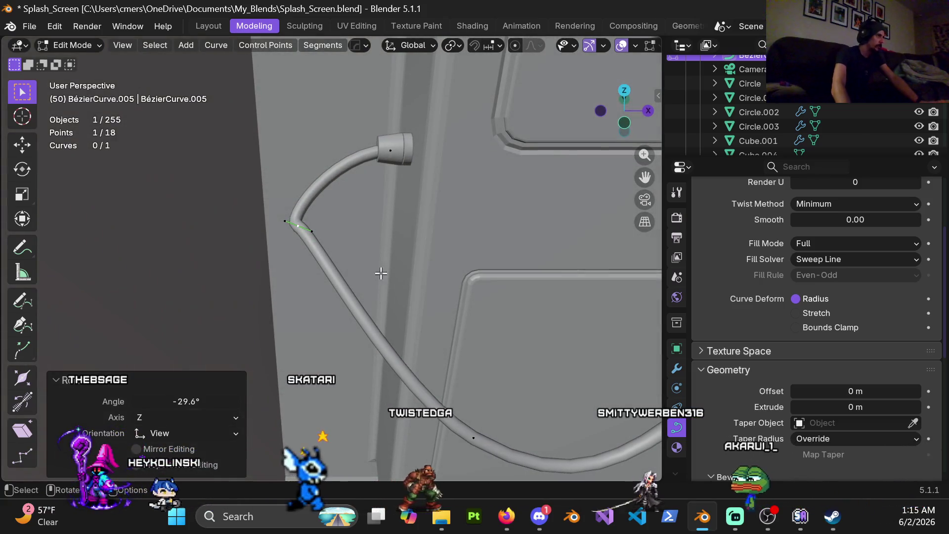
- Rotate and lengthen the handle near the wall anchor, then move that point vertically
key(r)
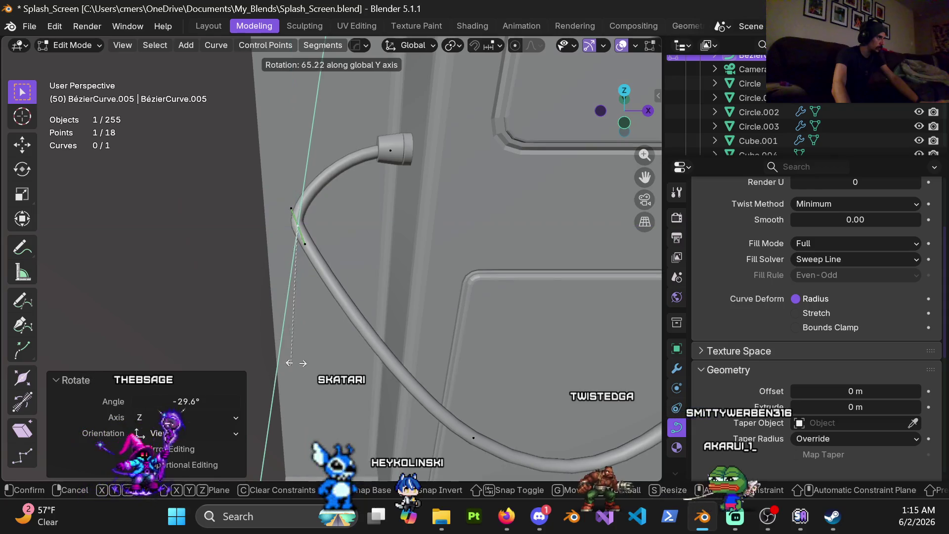
click(287, 381)
key(s)
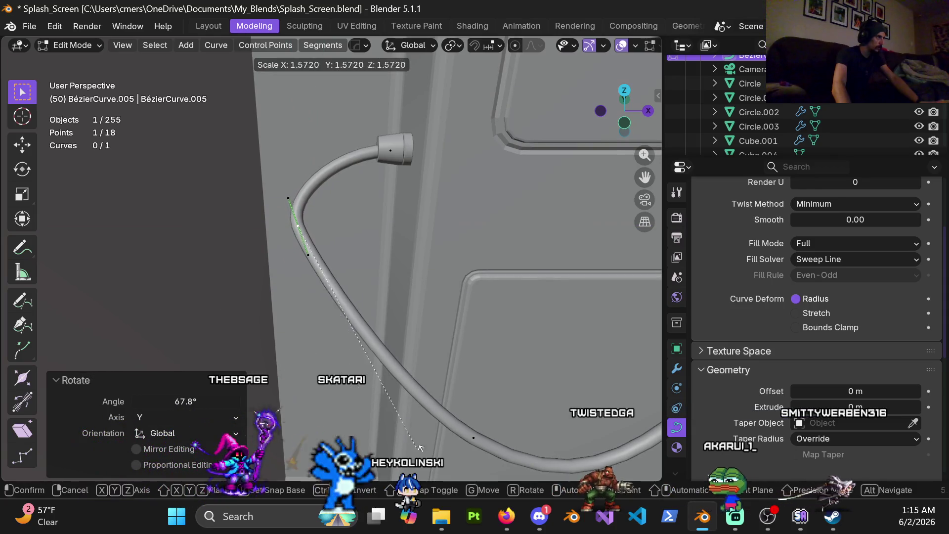
click(406, 167)
middle_drag(406, 166, 347, 241)
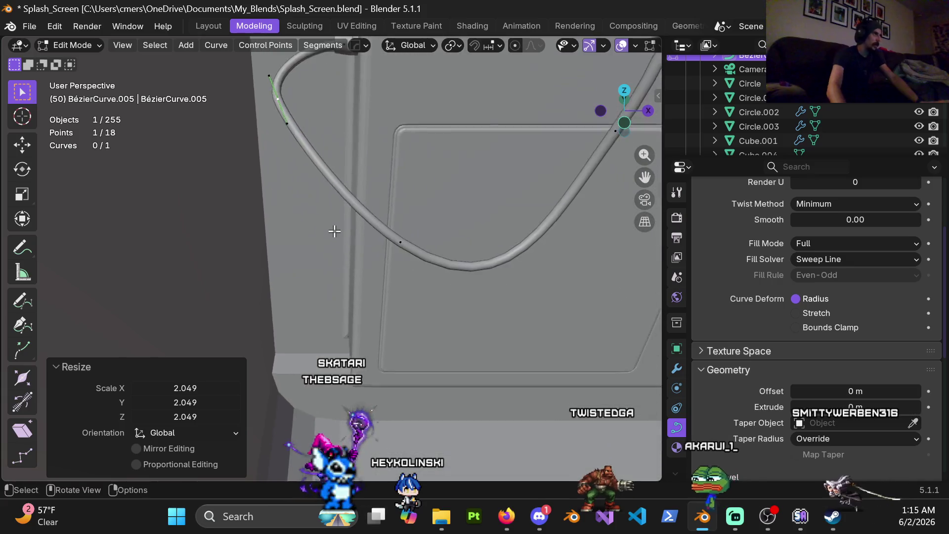
key(g)
key(z)
click(342, 257)
- Rotate the handle about X to angle the cord downward and nudge the point slightly lower
mouse_move(344, 256)
middle_down()
mouse_move(376, 199)
mouse_move(366, 208)
middle_up()
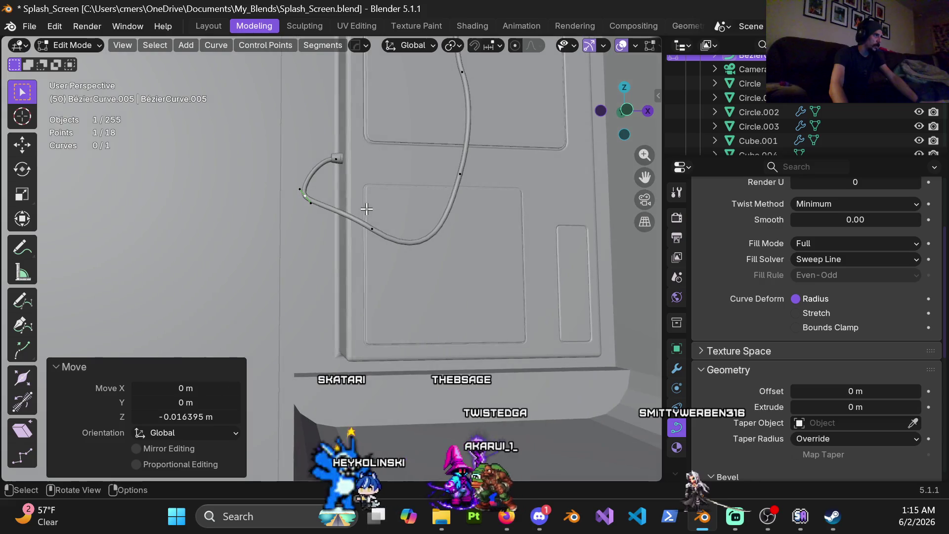
click(363, 295)
middle_drag(356, 257, 469, 335)
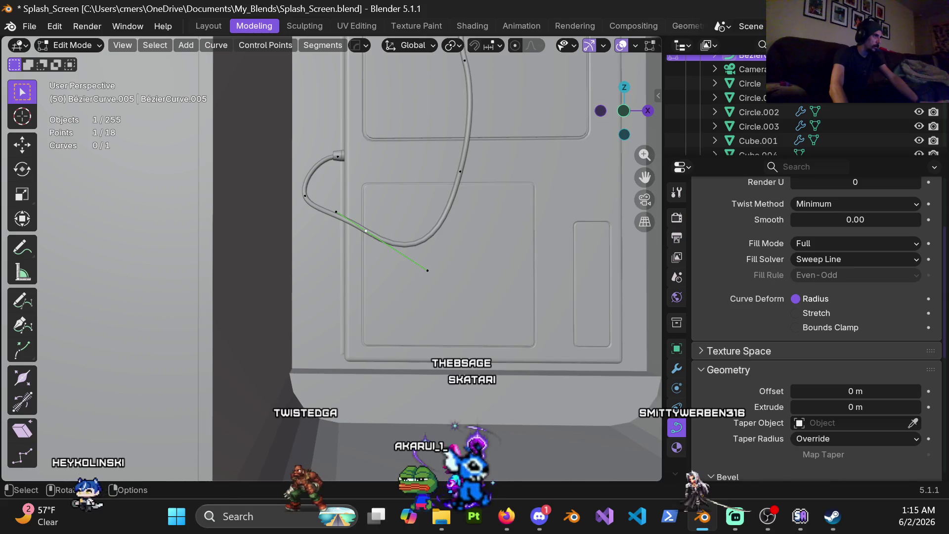
key(r)
click(487, 309)
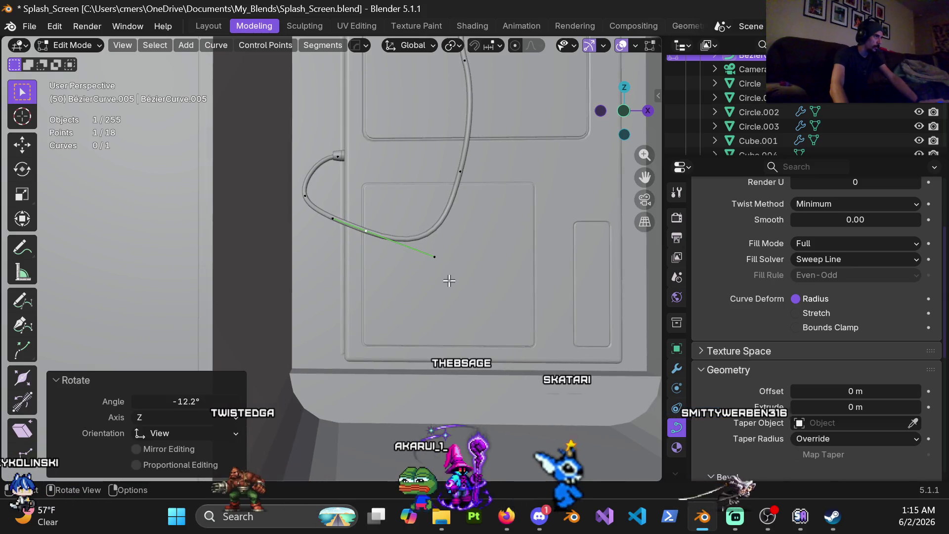
key(g)
click(448, 298)
mouse_move(351, 212)
middle_down()
mouse_move(388, 157)
mouse_move(414, 304)
middle_up()
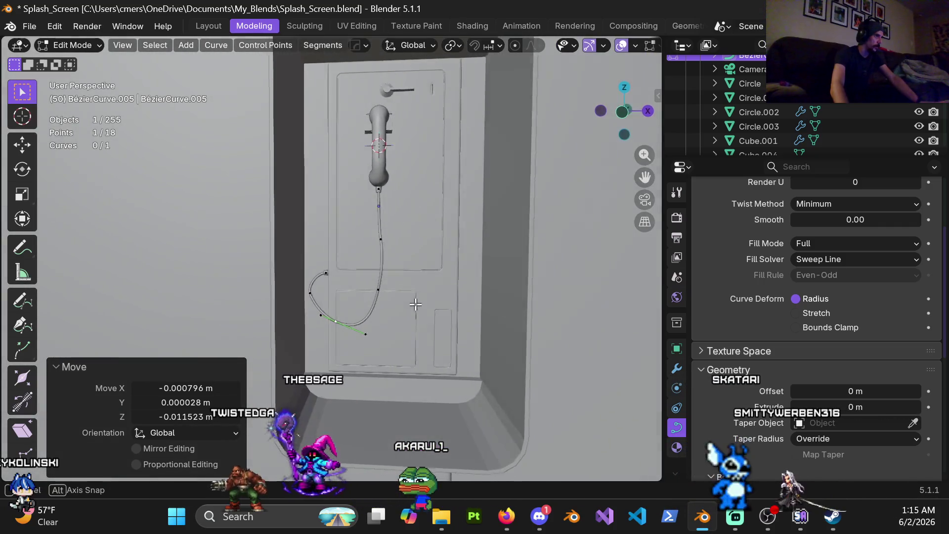
- Select an upper cord point, enlarge its handle to 1.467 and rotate it -9.2°
scroll(407, 327, up, 4)
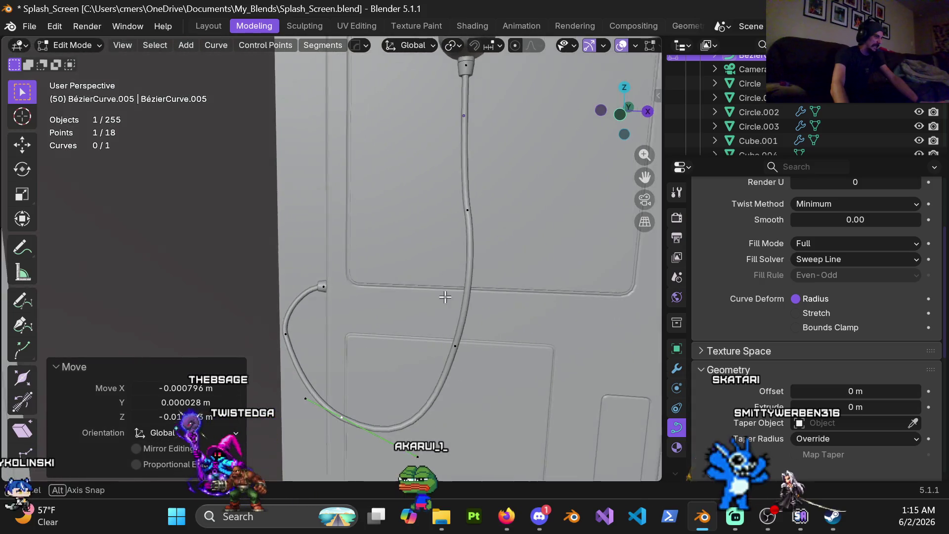
middle_drag(413, 308, 445, 277)
click(467, 210)
mouse_move(467, 210)
middle_down()
mouse_move(505, 245)
mouse_move(366, 275)
middle_up()
scroll(499, 247, down, 3)
key(g)
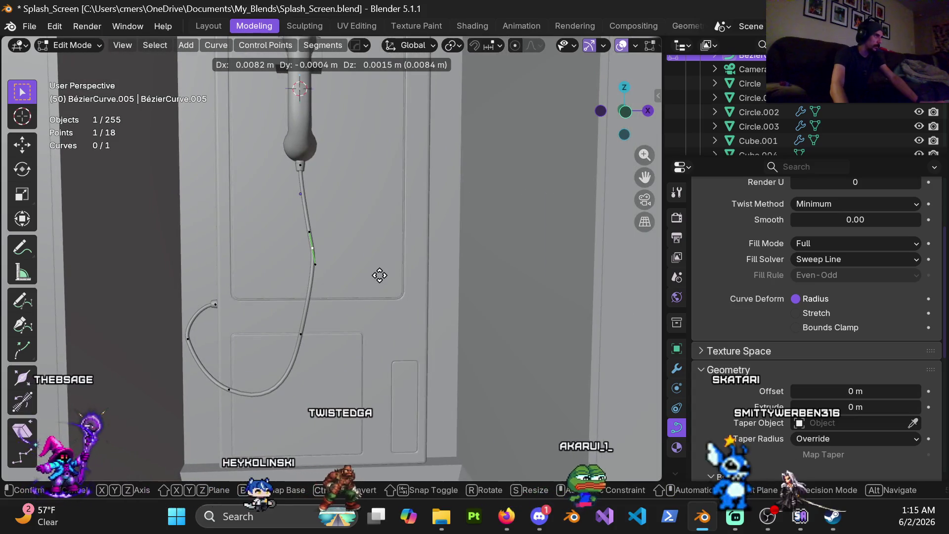
key(r)
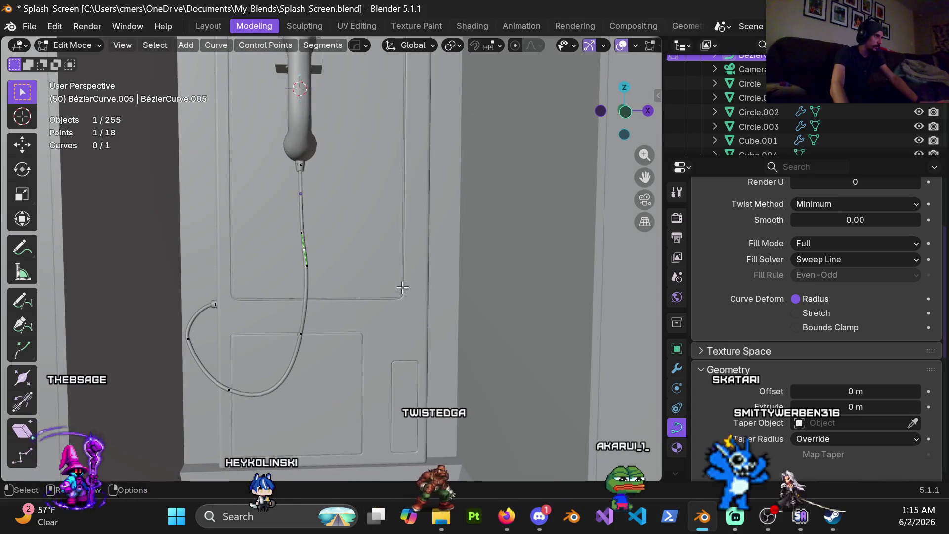
click(420, 350)
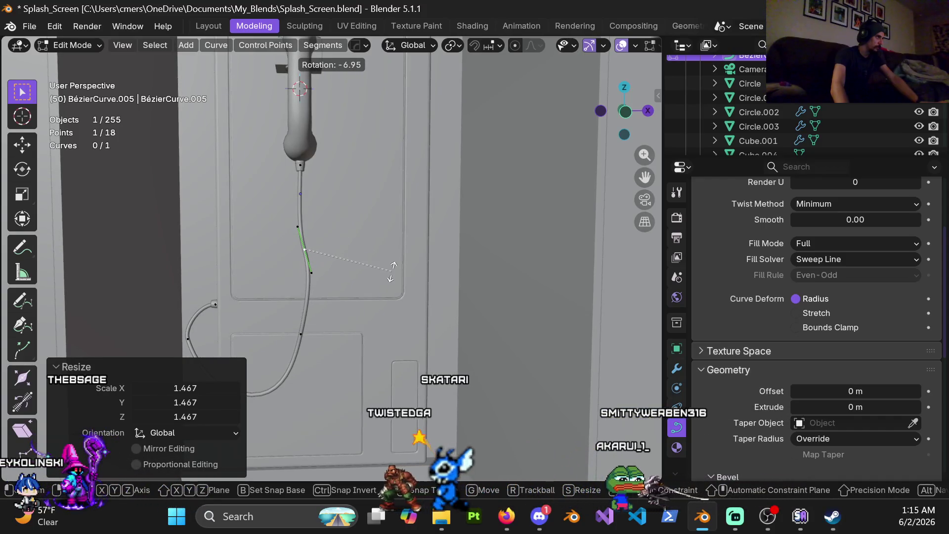
click(394, 269)
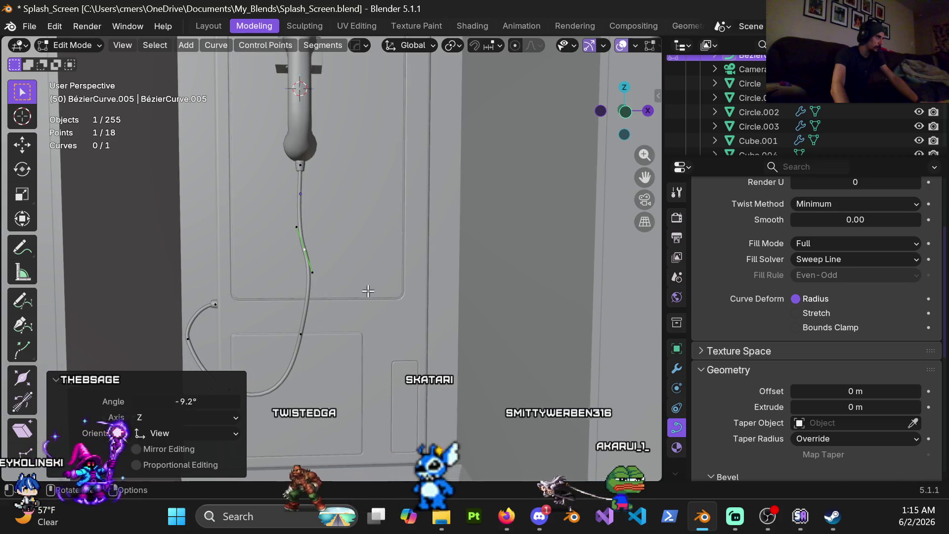
- Rotate the cord's middle section 14.6°, then cancel and undo the extra handle rotation
middle_drag(308, 335, 390, 326)
key(r)
key(Escape)
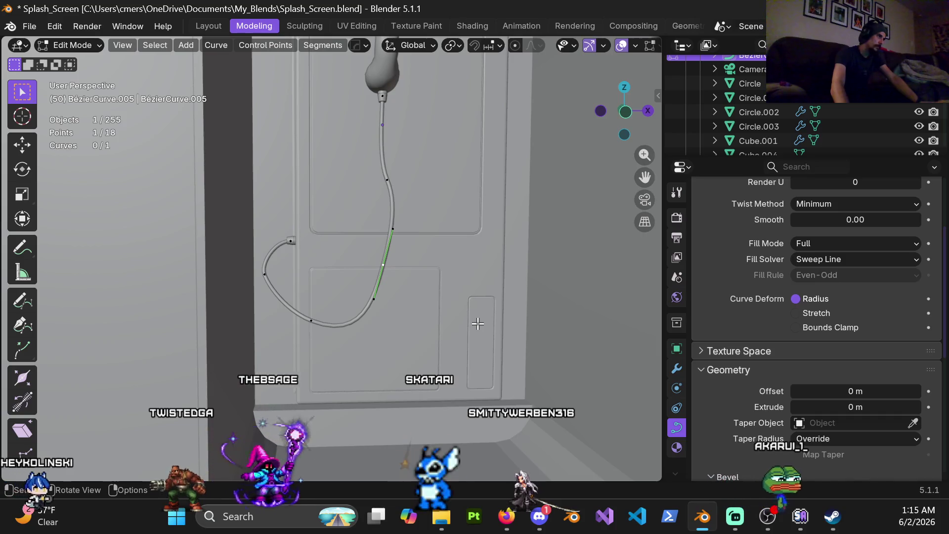
key(r)
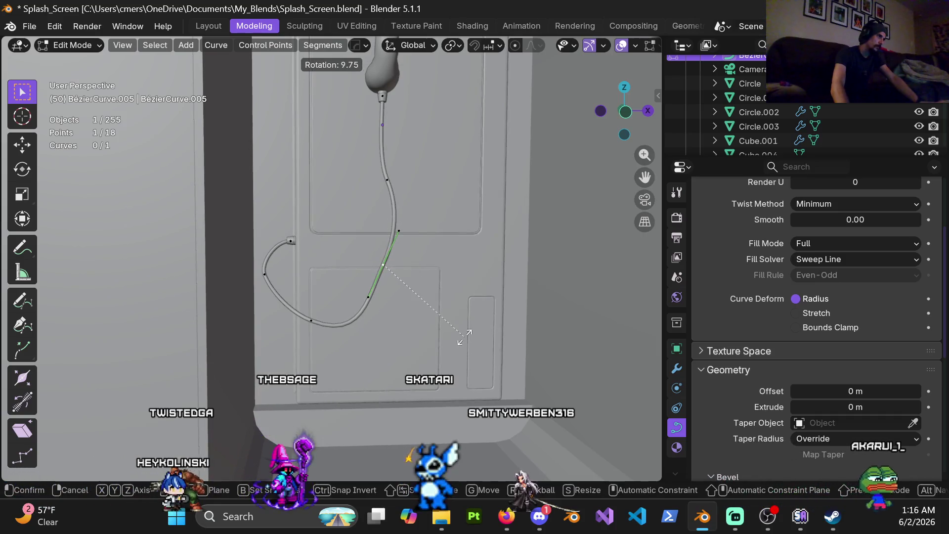
click(456, 340)
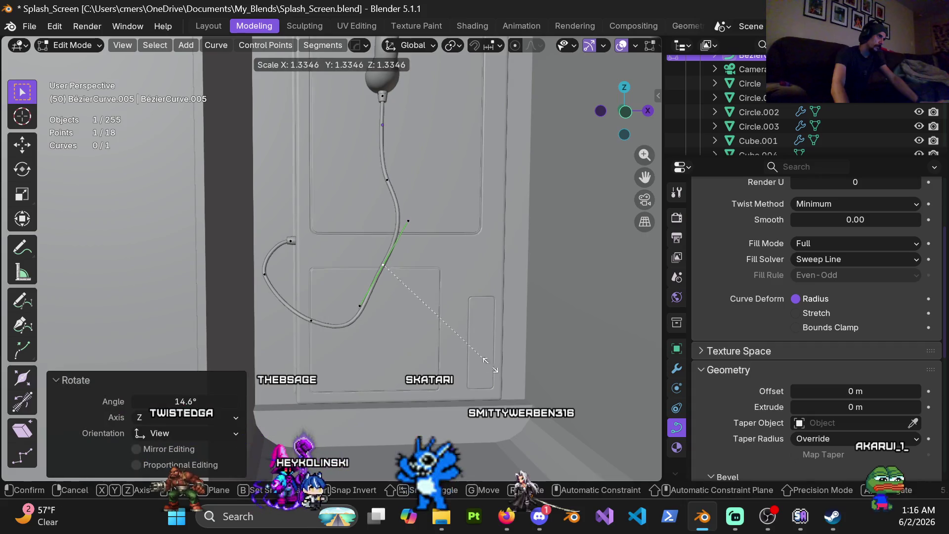
key(Escape)
key(ctrl+z)
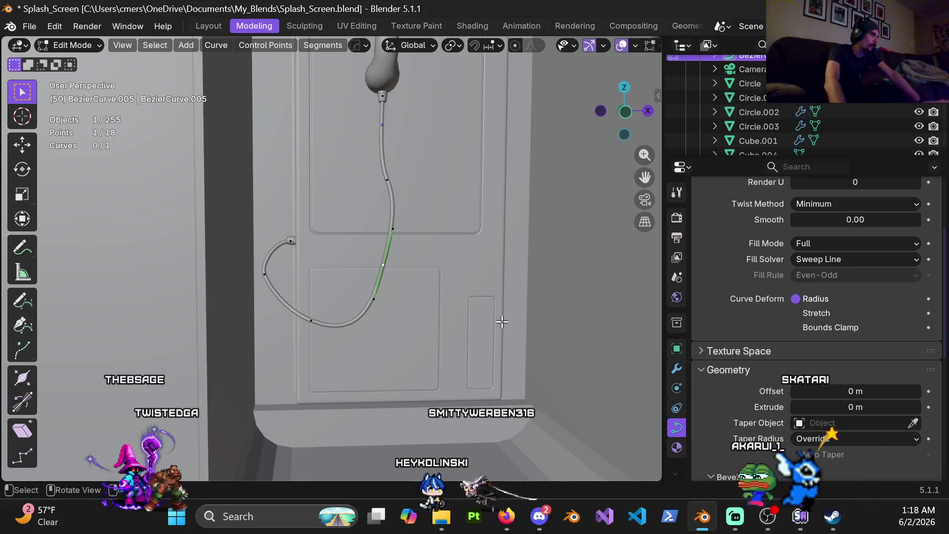
- Shrink the lower point's handle to 0.573 and move the segment slightly
key(s)
click(460, 297)
key(g)
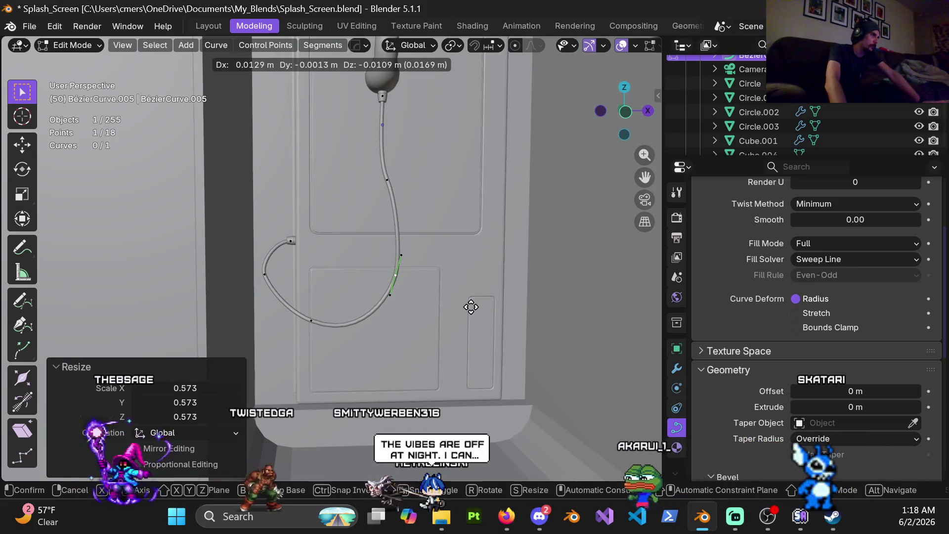
click(471, 307)
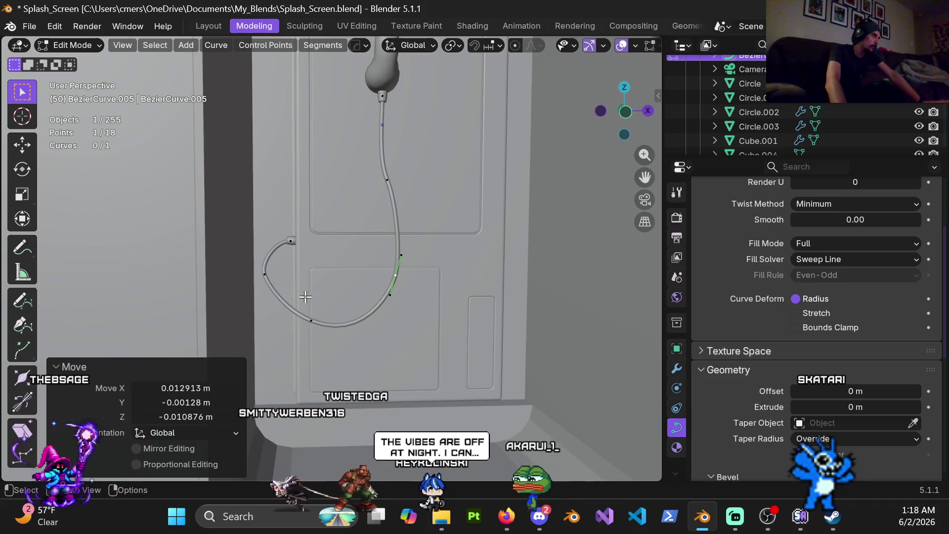
- Move the cord's left control point 0.01385 m along X toward the wall fitting
click(264, 273)
mouse_move(299, 302)
middle_down()
mouse_move(327, 275)
mouse_move(253, 267)
middle_up()
key(g)
click(314, 317)
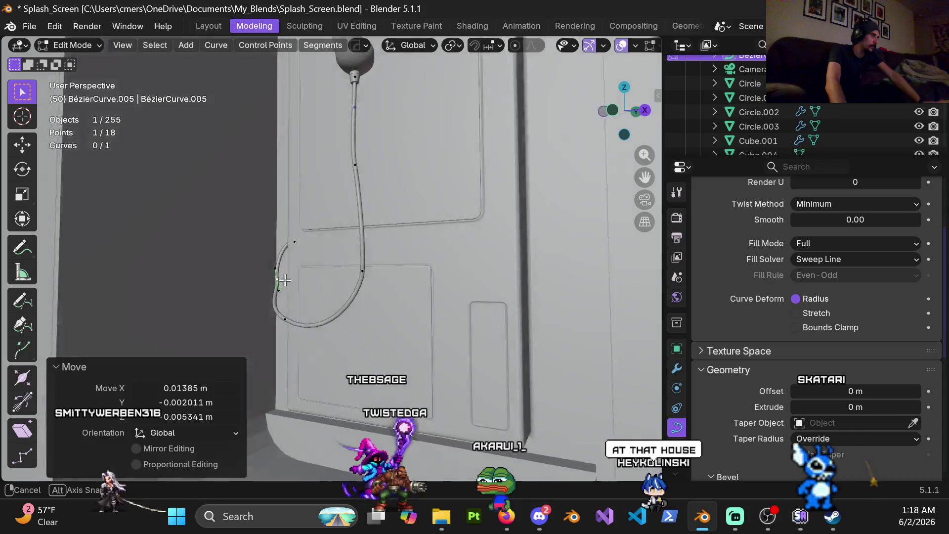
- Rotate the cord handle -9.61°, then abandon a further trial rotation
mouse_move(253, 267)
middle_down()
mouse_move(339, 322)
mouse_move(366, 229)
middle_up()
scroll(333, 299, up, 4)
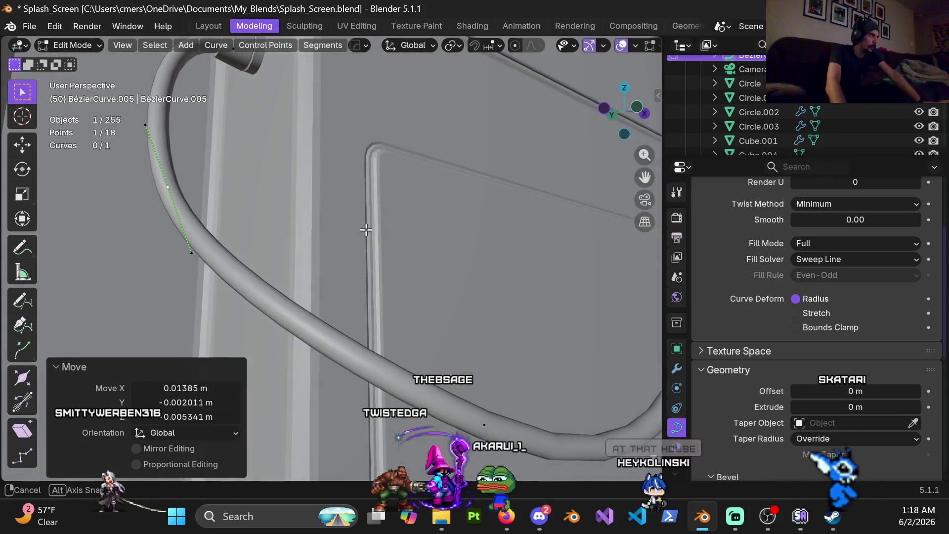
click(417, 252)
mouse_move(417, 252)
middle_down()
mouse_move(330, 284)
mouse_move(376, 281)
middle_up()
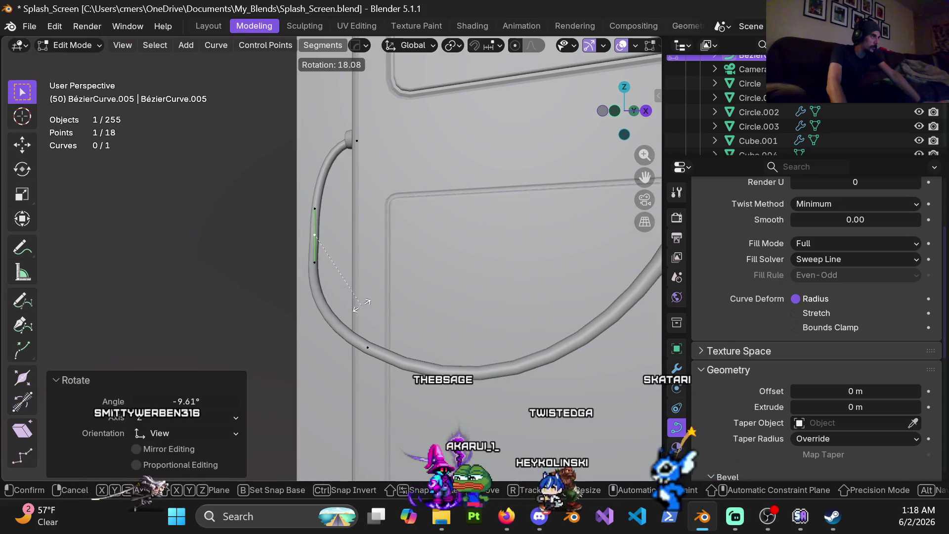
mouse_move(309, 268)
middle_down()
mouse_move(282, 277)
mouse_move(505, 316)
middle_up()
key(r)
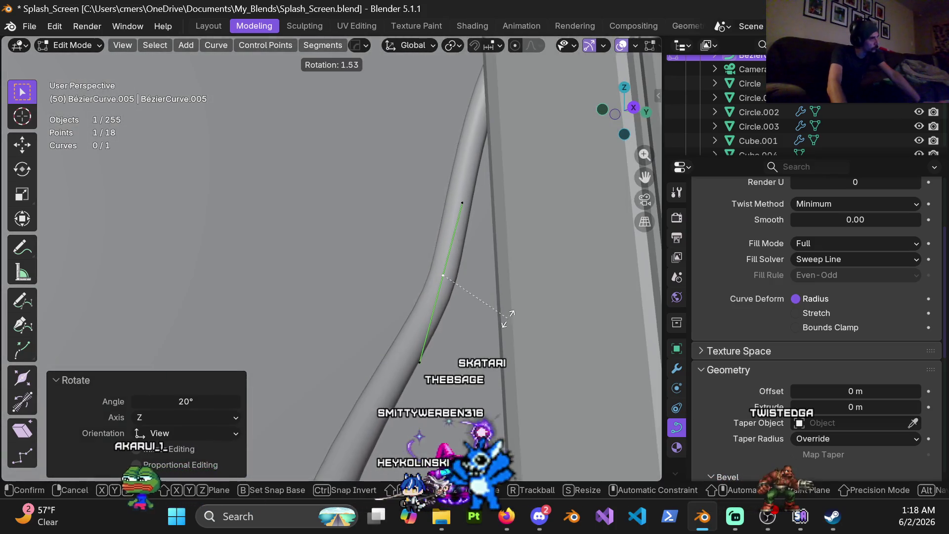
right_click(499, 323)
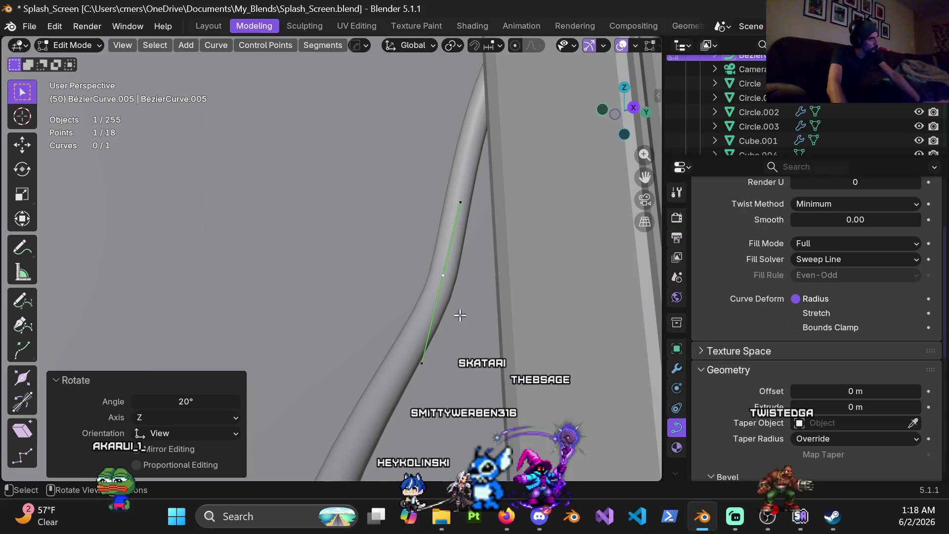
- Rotate the handle -18.4° about the global X axis, cancelling stray scale and move attempts
mouse_move(460, 316)
middle_down()
mouse_move(437, 364)
mouse_move(480, 336)
middle_up()
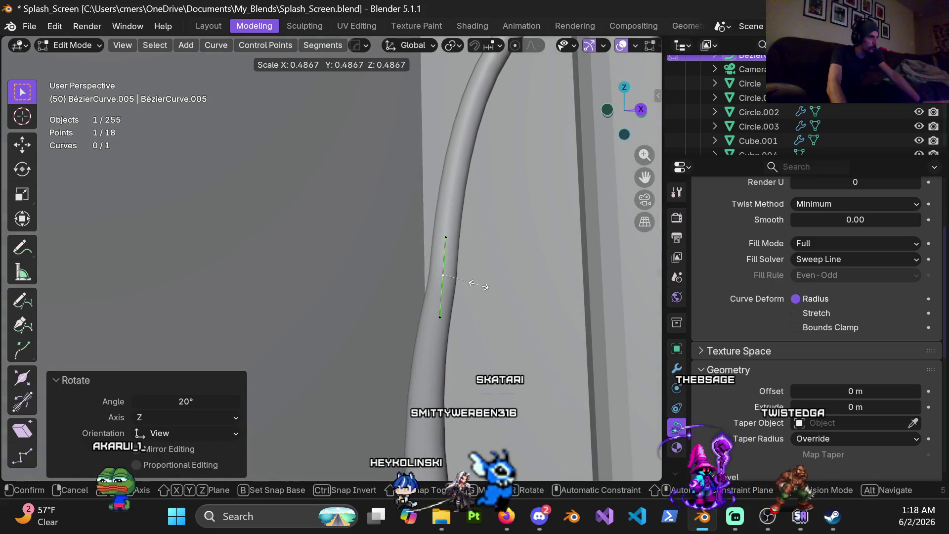
right_click(485, 309)
mouse_move(485, 309)
middle_down()
mouse_move(374, 295)
mouse_move(339, 278)
middle_up()
key(r)
key(x)
click(420, 328)
middle_drag(420, 329, 374, 299)
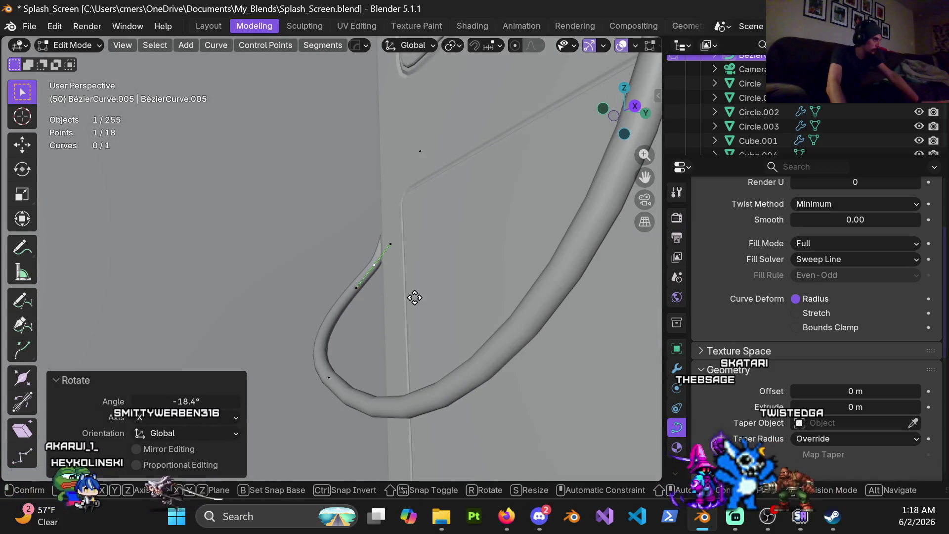
mouse_move(310, 236)
middle_down()
mouse_move(326, 268)
mouse_move(303, 250)
middle_up()
key(Escape)
- Enlarge the selected point's handles to 1.729, discarding a trial rotation
key(s)
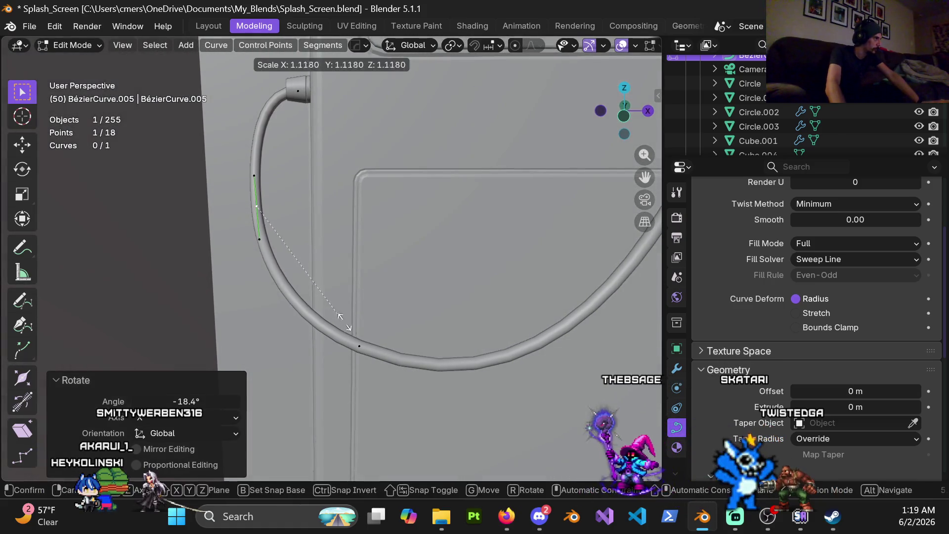
click(410, 365)
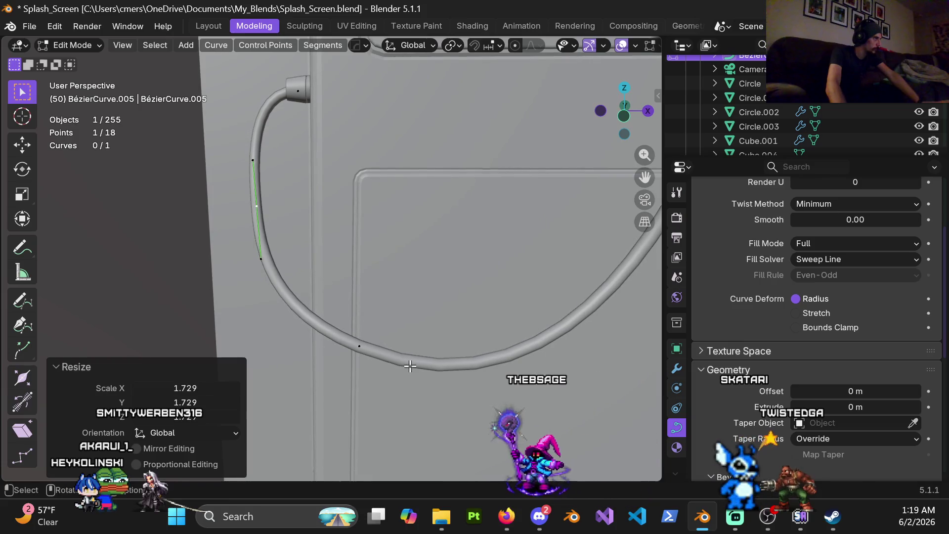
middle_drag(335, 293, 339, 294)
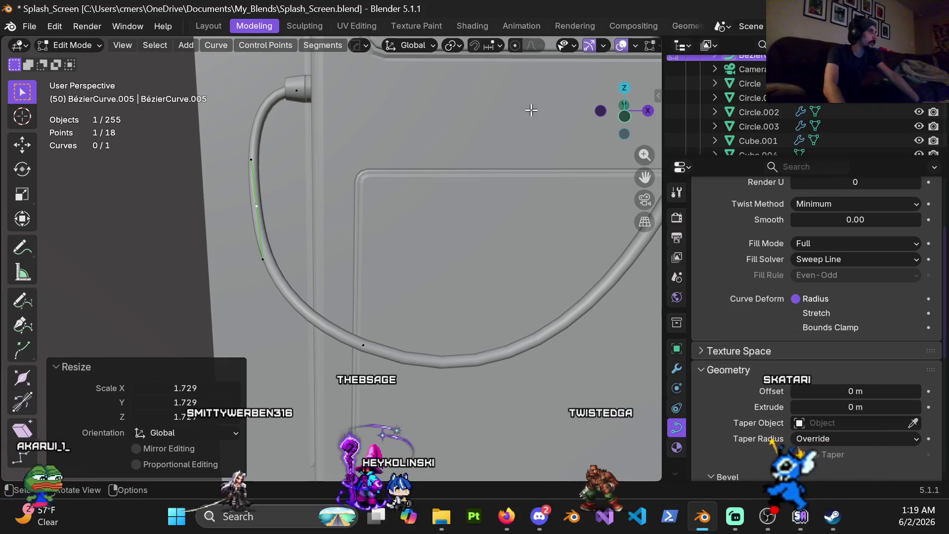
key(r)
key(r)
key(Escape)
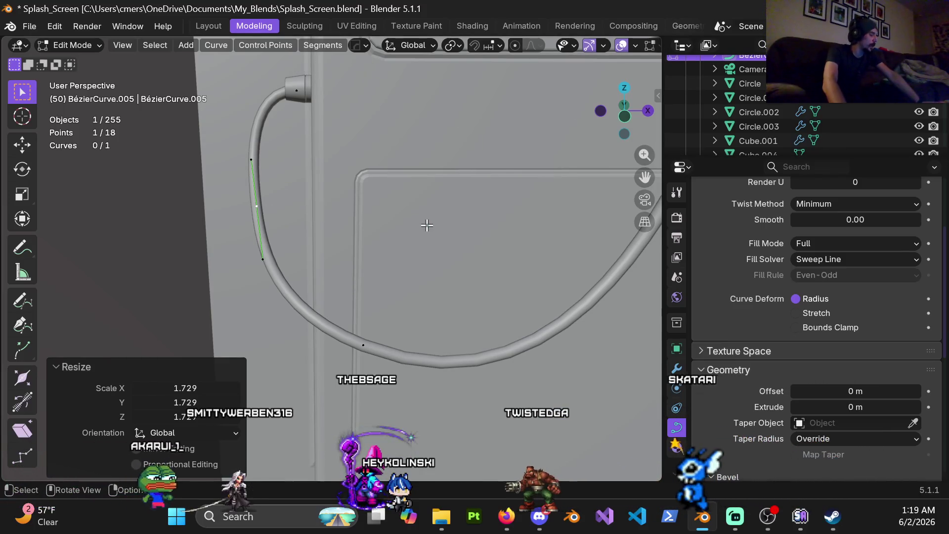
right_click(337, 195)
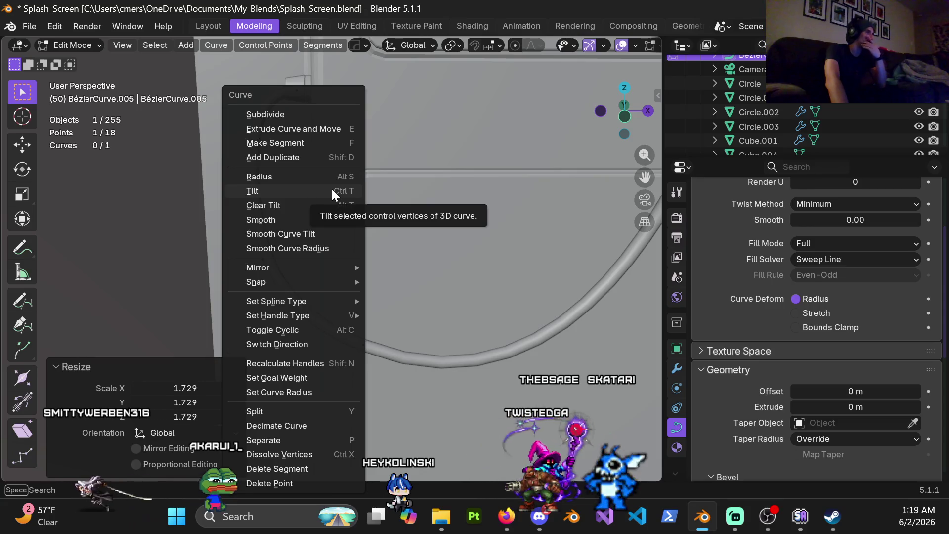
- Apply Smooth Curve Tilt to the cord from the curve context menu
click(325, 231)
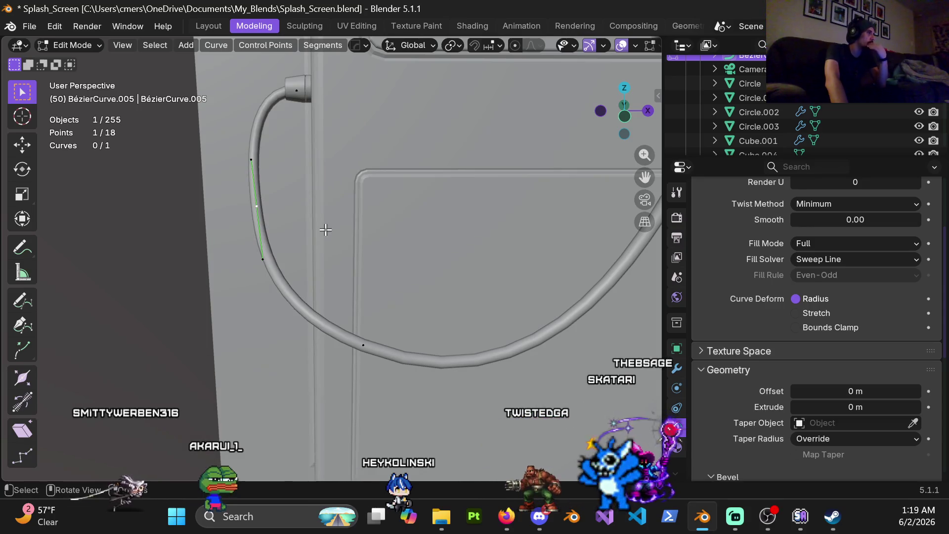
right_click(334, 221)
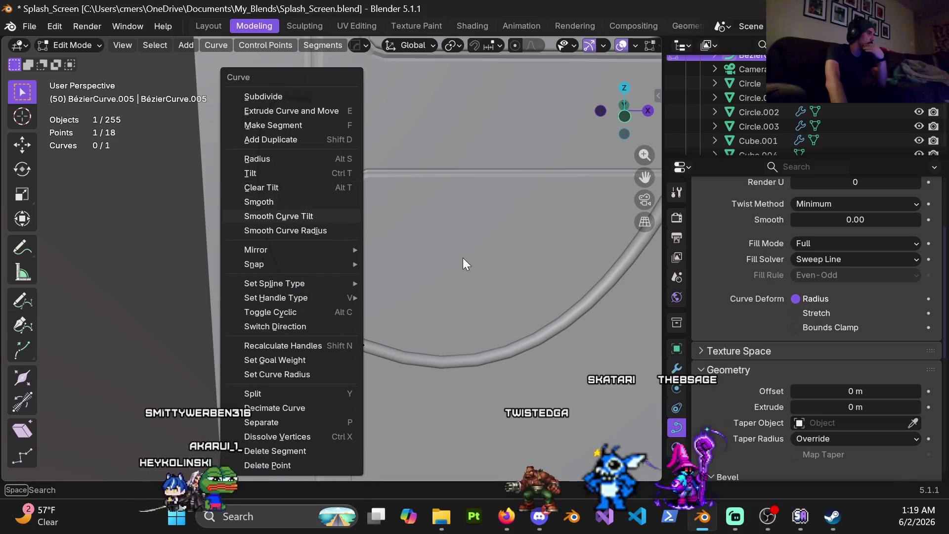
middle_drag(369, 222, 275, 247)
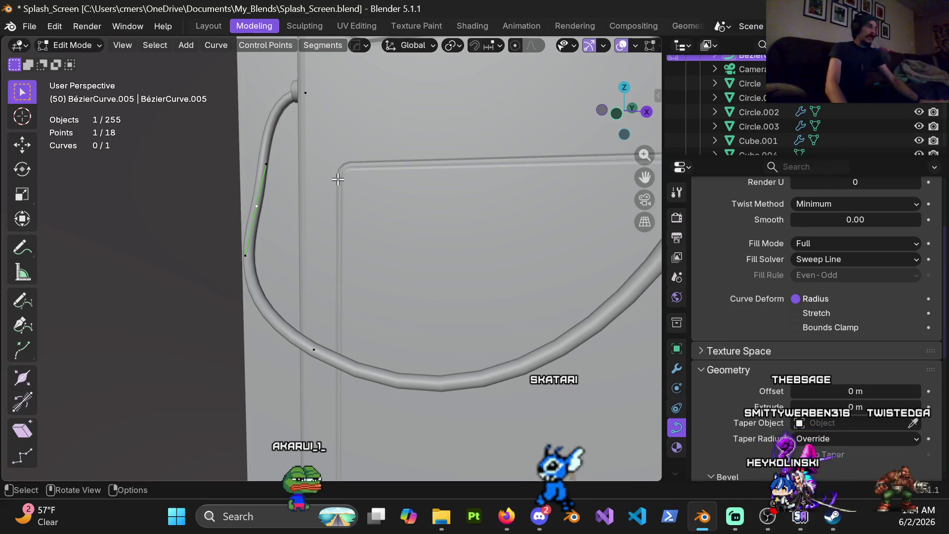
- Pan the view to frame the cord's bend between the wall anchor and the lower loop
shift+middle_drag(275, 197, 337, 245)
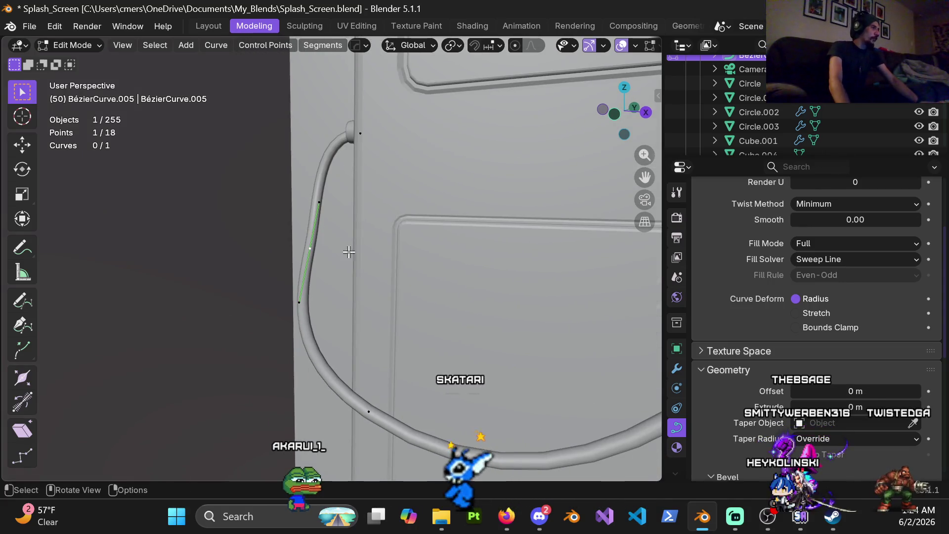
- Rotate the cord handle -7.28° then -17°, and shift it 0.010583 m along Y
click(420, 246)
mouse_move(420, 246)
middle_down()
mouse_move(354, 200)
mouse_move(383, 195)
mouse_move(375, 278)
middle_up()
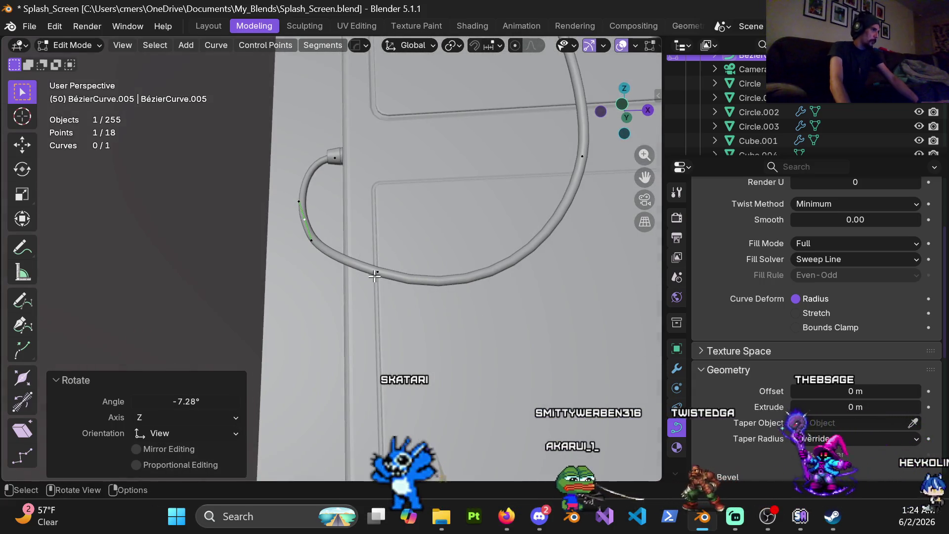
key(r)
alt+middle_drag(519, 311, 475, 297)
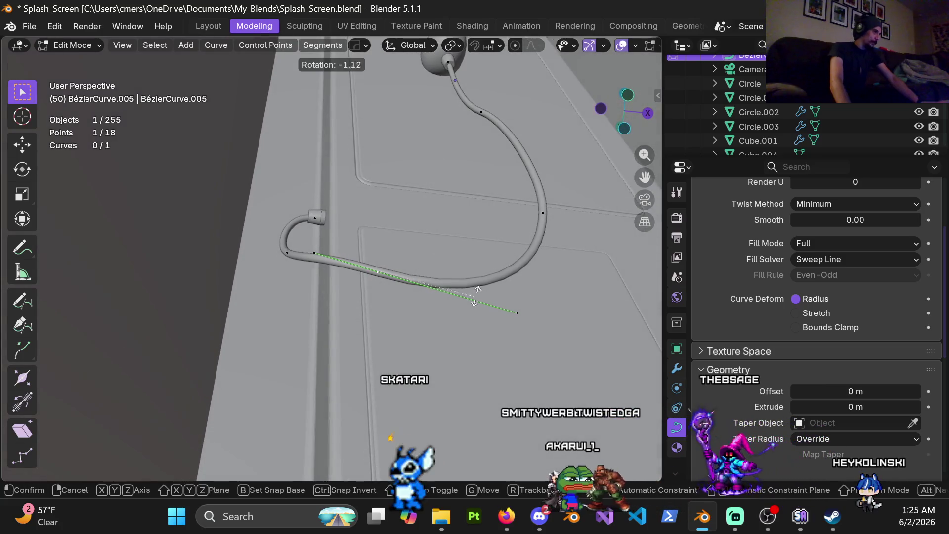
click(482, 270)
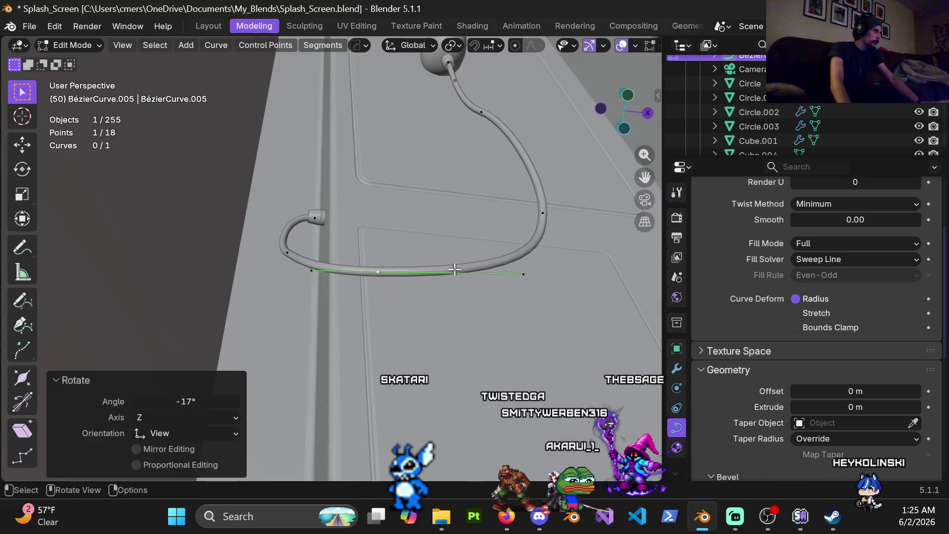
middle_drag(458, 269, 275, 328)
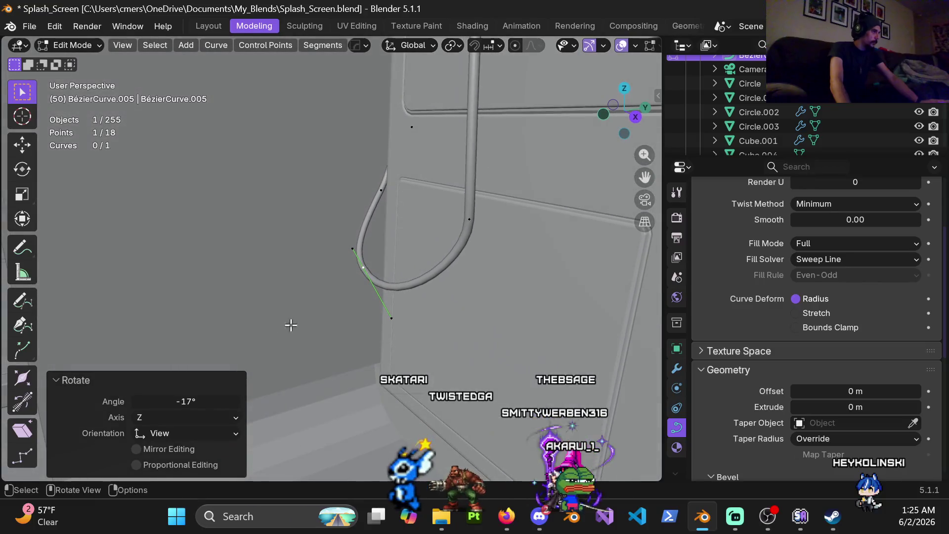
key(g)
key(y)
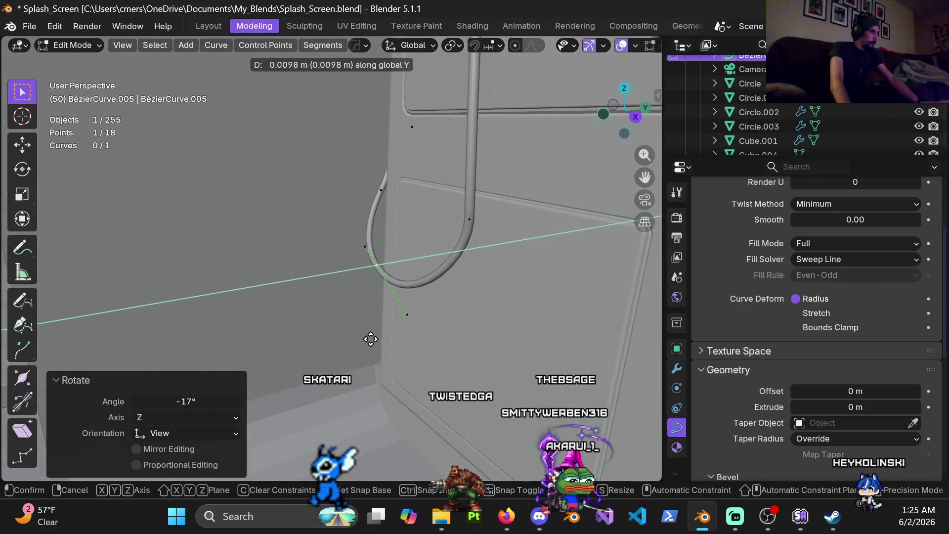
click(366, 336)
- Switch back to Object Mode and frame the whole phone booth
middle_drag(364, 332, 346, 262)
scroll(376, 262, down, 3)
scroll(404, 264, down, 2)
key(ctrl+Tab)
click(275, 281)
scroll(357, 248, up, 3)
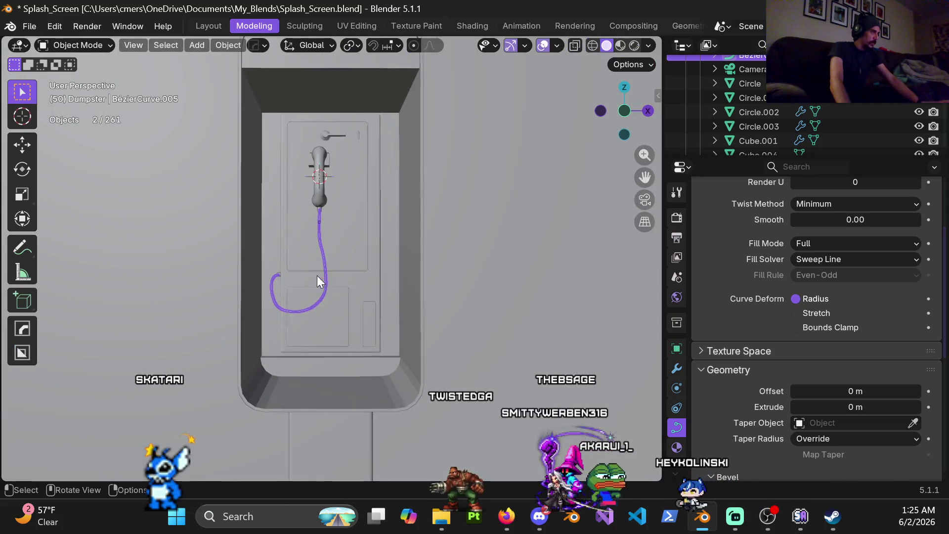
middle_drag(317, 276, 332, 287)
scroll(332, 288, up, 1)
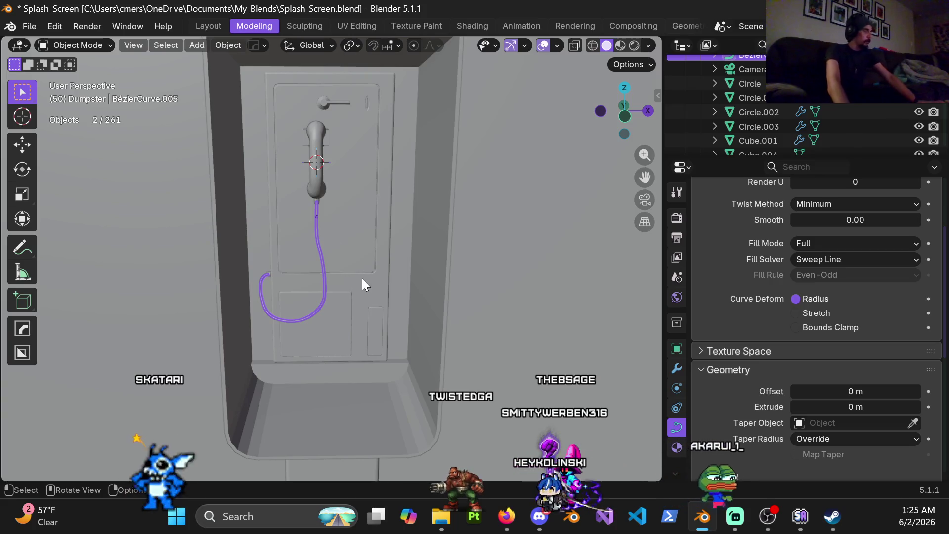
scroll(331, 271, up, 1)
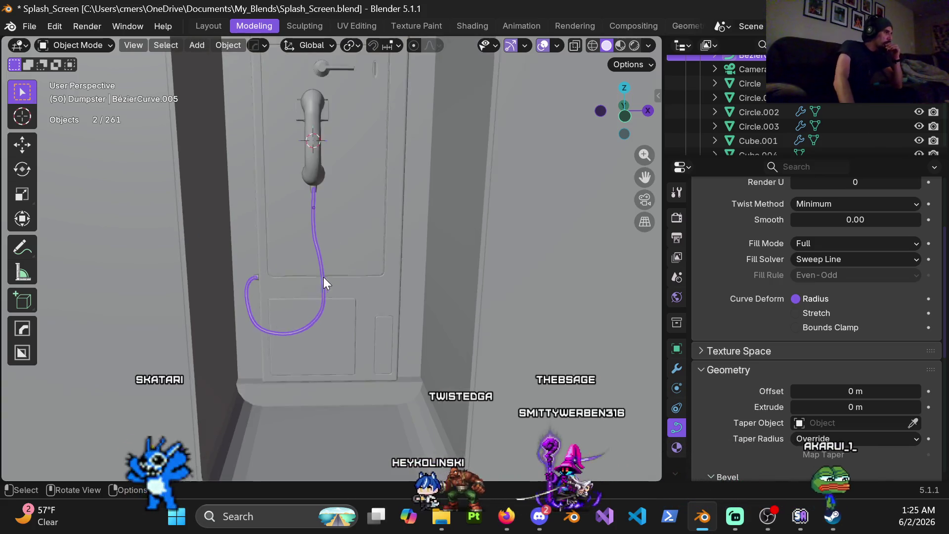
scroll(328, 273, up, 1)
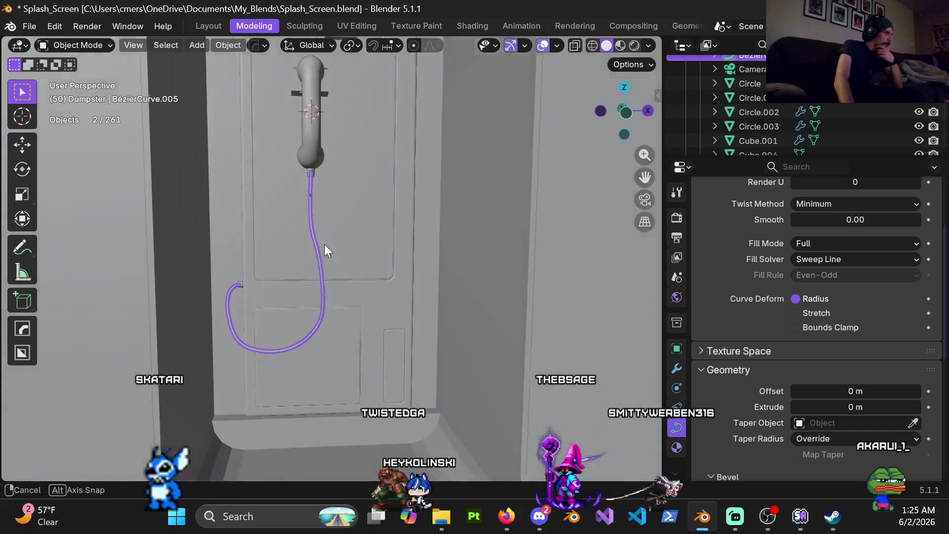
scroll(325, 244, down, 3)
scroll(346, 255, down, 2)
scroll(381, 277, down, 3)
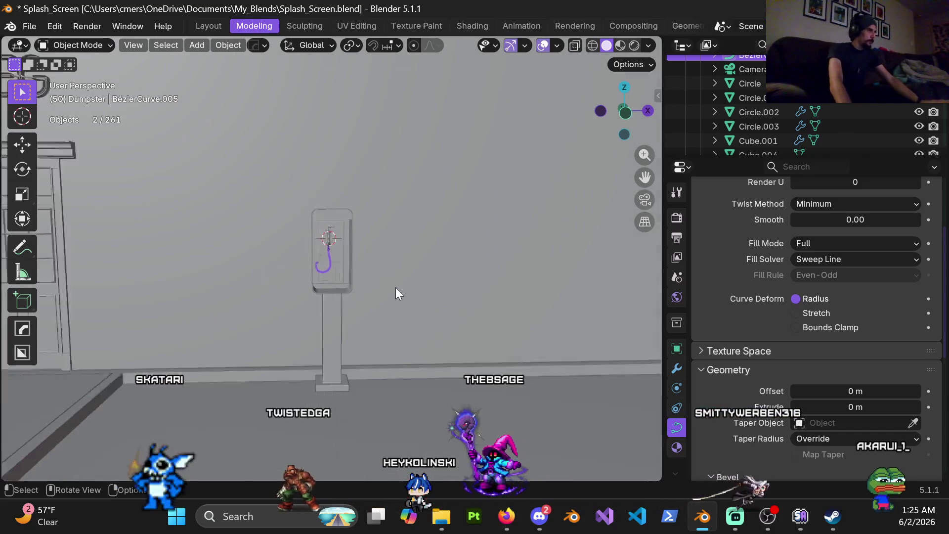
scroll(410, 284, down, 3)
scroll(337, 281, up, 3)
scroll(336, 290, up, 2)
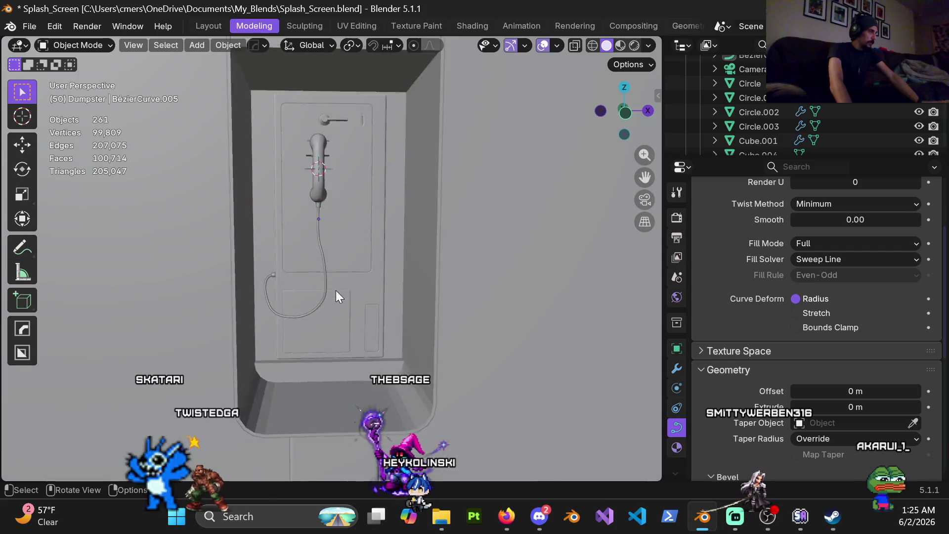
scroll(334, 291, up, 3)
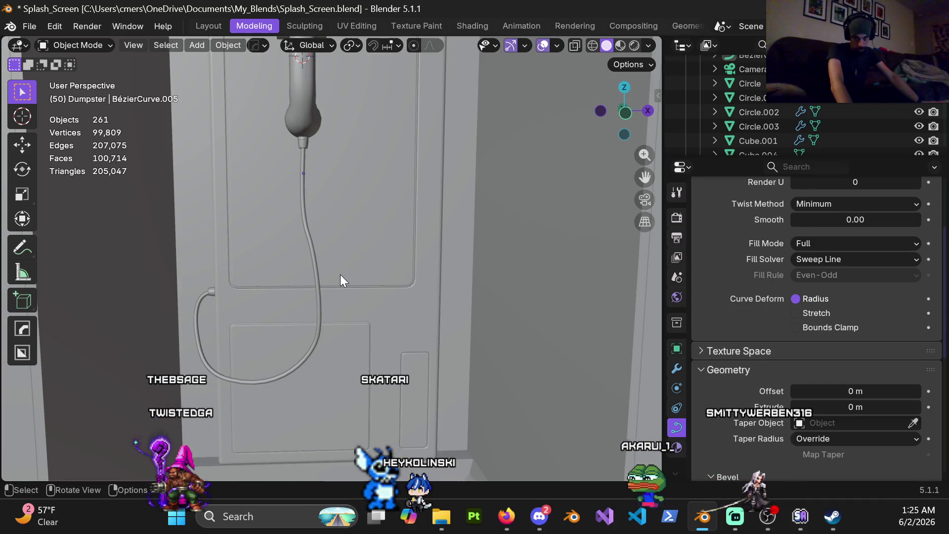
mouse_move(341, 274)
middle_down()
mouse_move(333, 284)
mouse_move(286, 268)
middle_up()
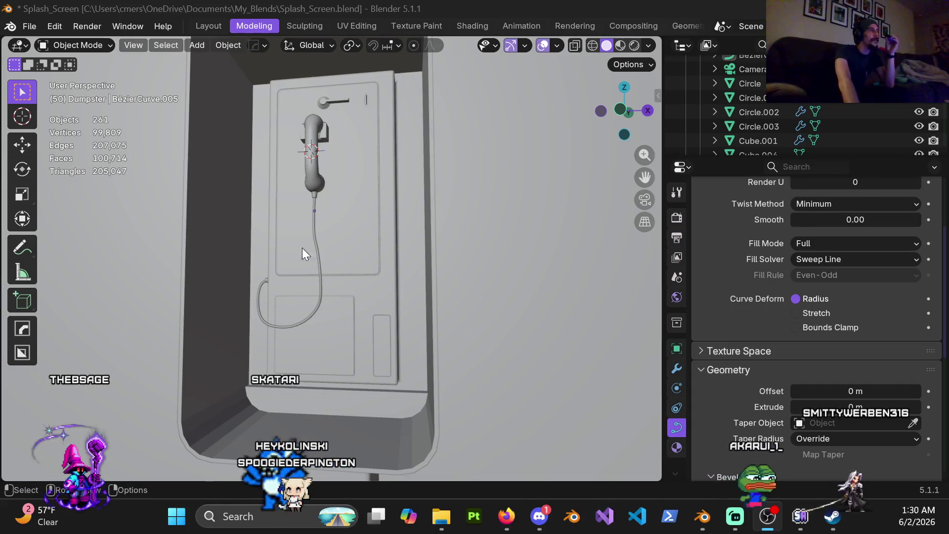
middle_drag(369, 244, 373, 254)
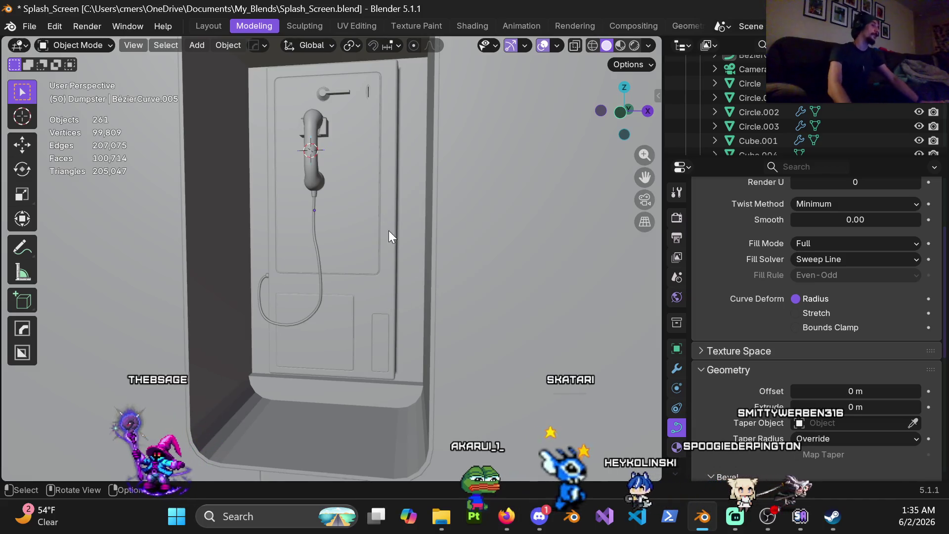
- Orbit the view around the phone booth to inspect the cord's loop down the door
mouse_move(356, 301)
middle_down()
mouse_move(386, 286)
mouse_move(419, 165)
mouse_move(354, 240)
middle_up()
- Select the cord curve in Object Mode and frame the handset and its cord
scroll(375, 279, up, 4)
click(375, 215)
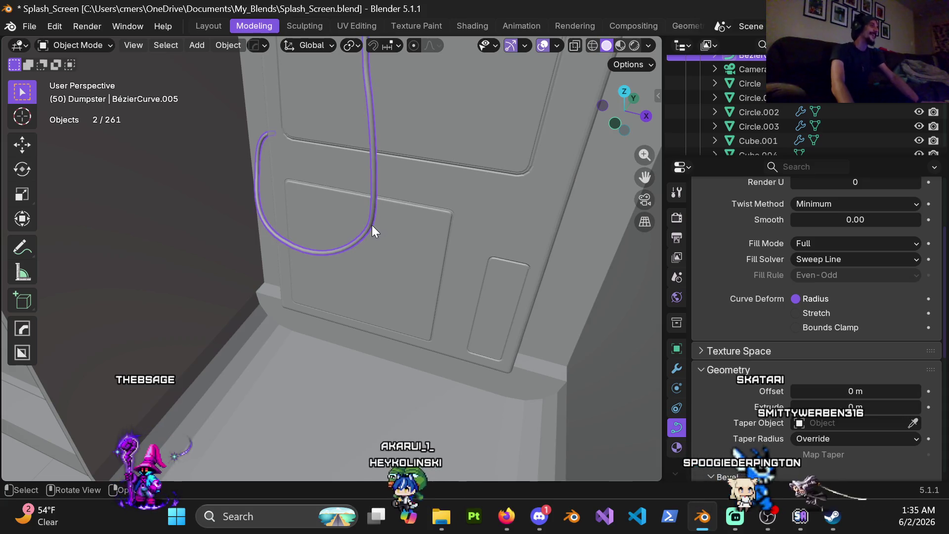
key(ctrl+Tab)
click(272, 236)
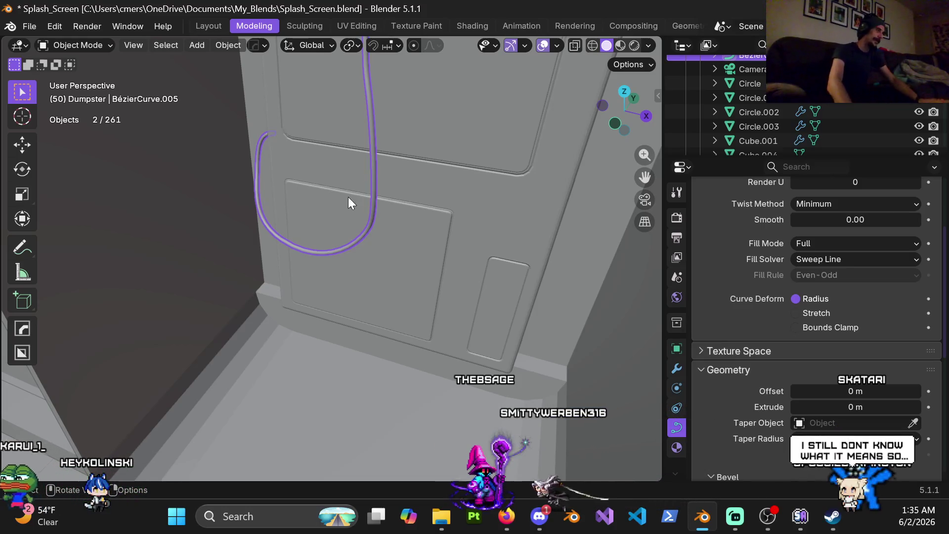
mouse_move(349, 256)
middle_down()
mouse_move(401, 203)
mouse_move(370, 200)
middle_up()
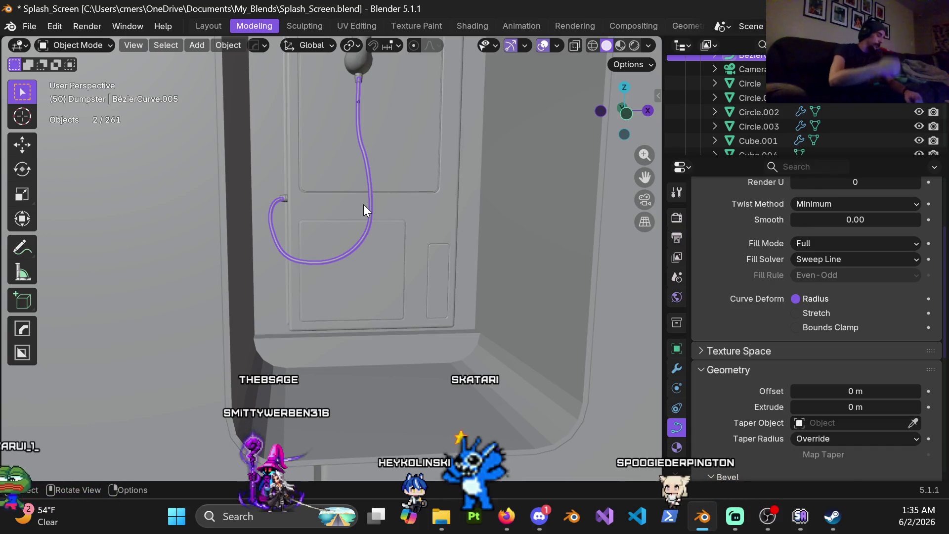
scroll(389, 196, up, 4)
mouse_move(396, 149)
shift+middle_down()
mouse_move(396, 259)
mouse_move(356, 214)
mouse_move(349, 286)
shift+middle_up()
scroll(405, 179, down, 2)
scroll(378, 198, up, 3)
scroll(350, 279, down, 2)
key(ctrl+Tab)
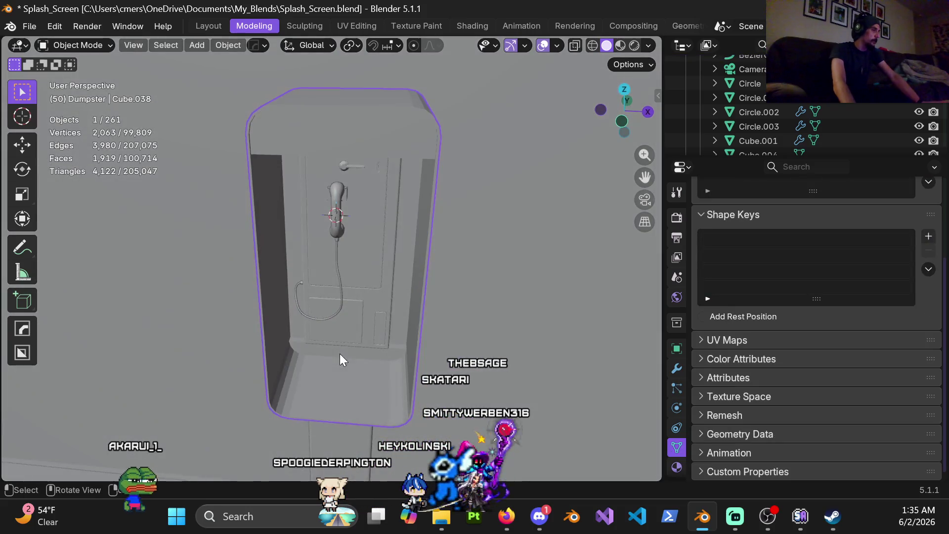
scroll(340, 354, up, 4)
middle_drag(343, 327, 351, 327)
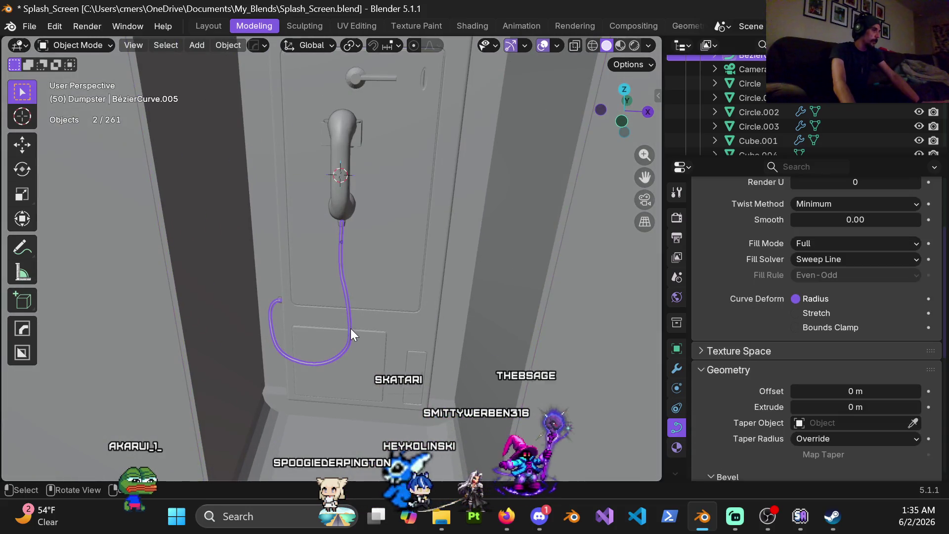
- Duplicate the cord in place, hide the copy, and reselect the original cord
key(shift+d)
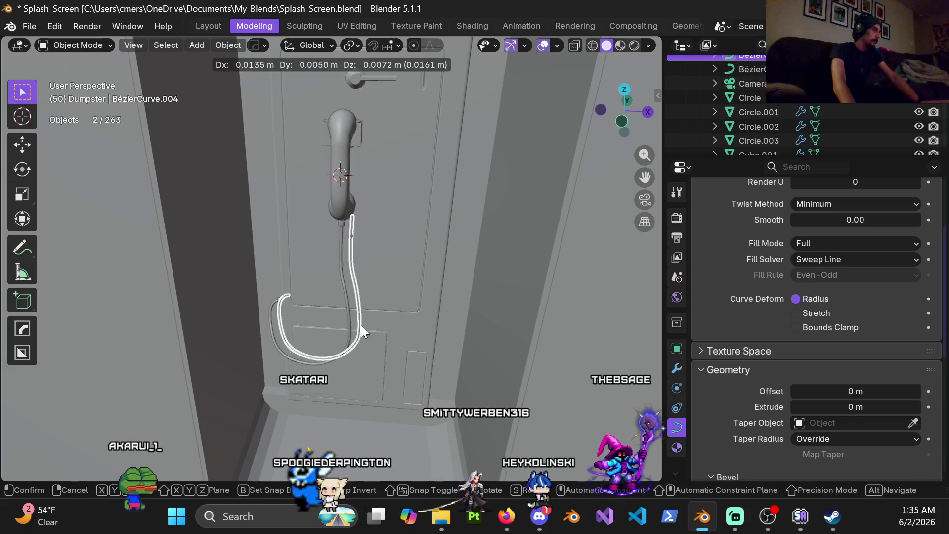
right_click(359, 329)
key(h)
click(347, 317)
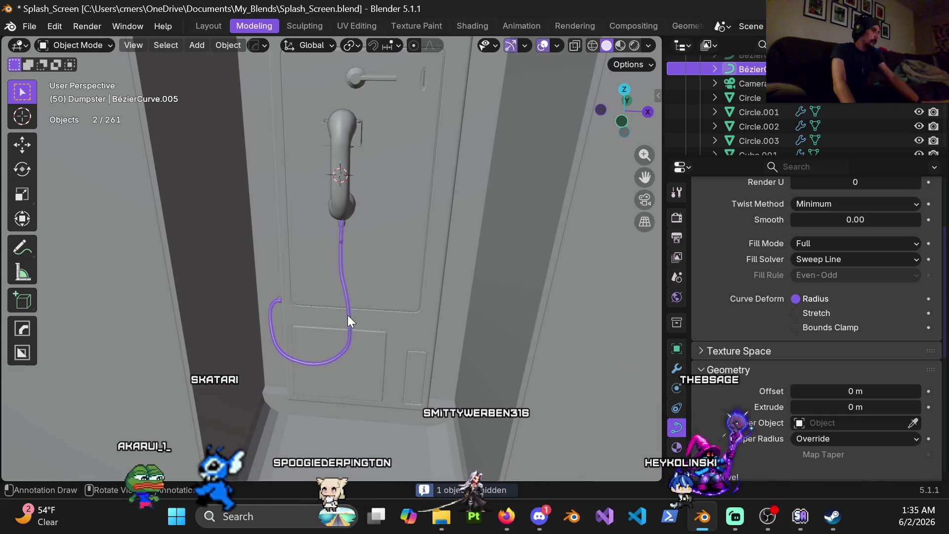
scroll(350, 317, up, 5)
middle_drag(366, 266, 378, 217)
right_click(379, 212)
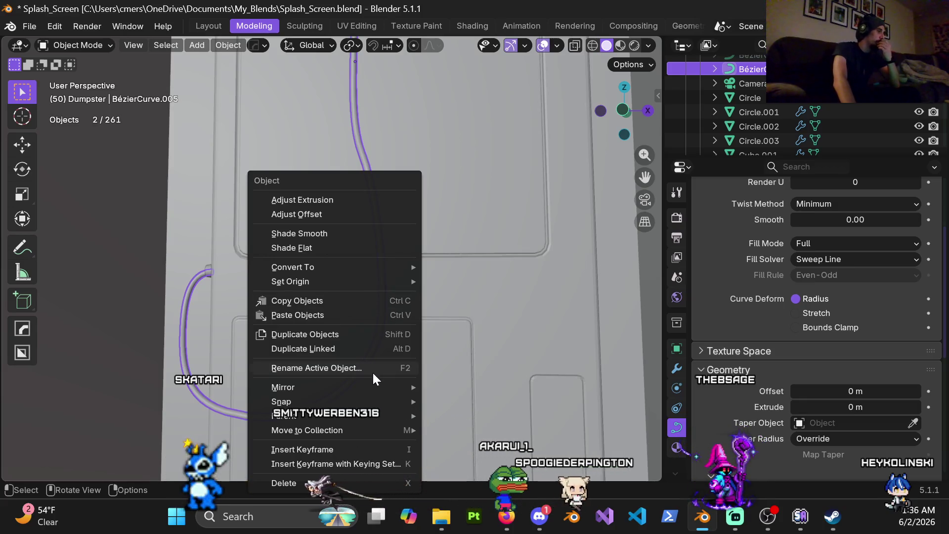
mouse_move(375, 400)
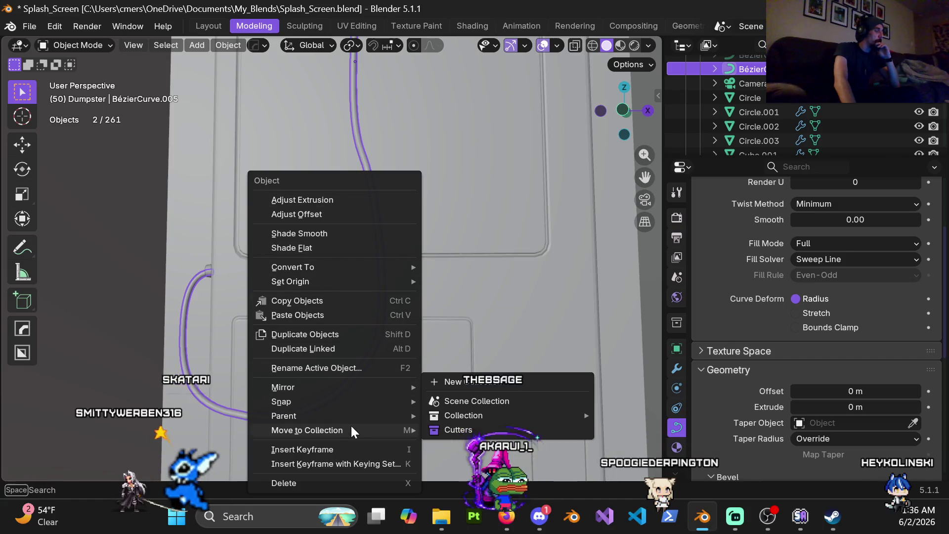
mouse_move(348, 416)
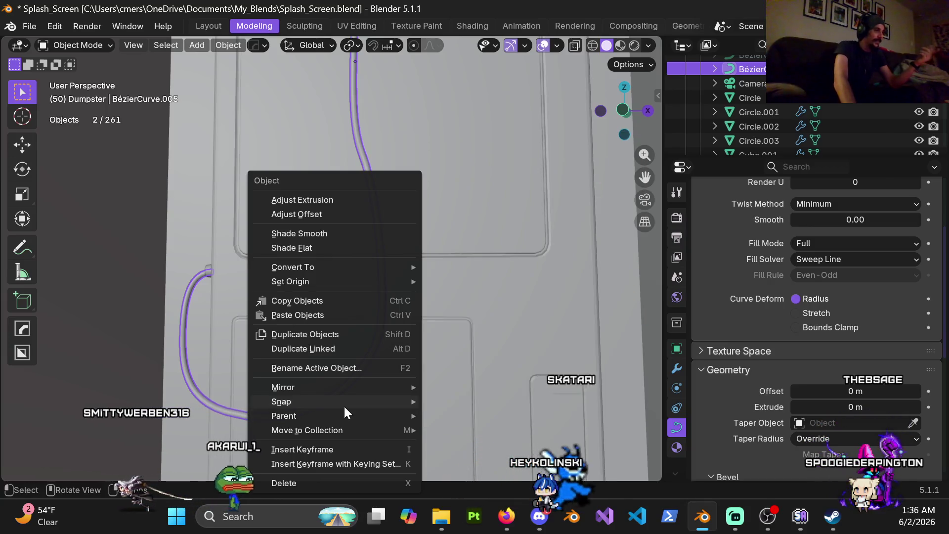
mouse_move(379, 430)
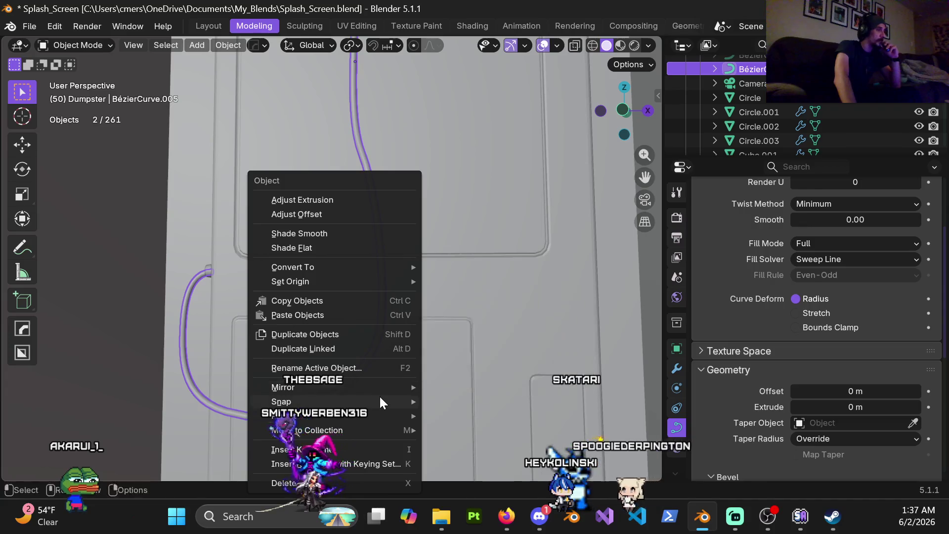
mouse_move(380, 398)
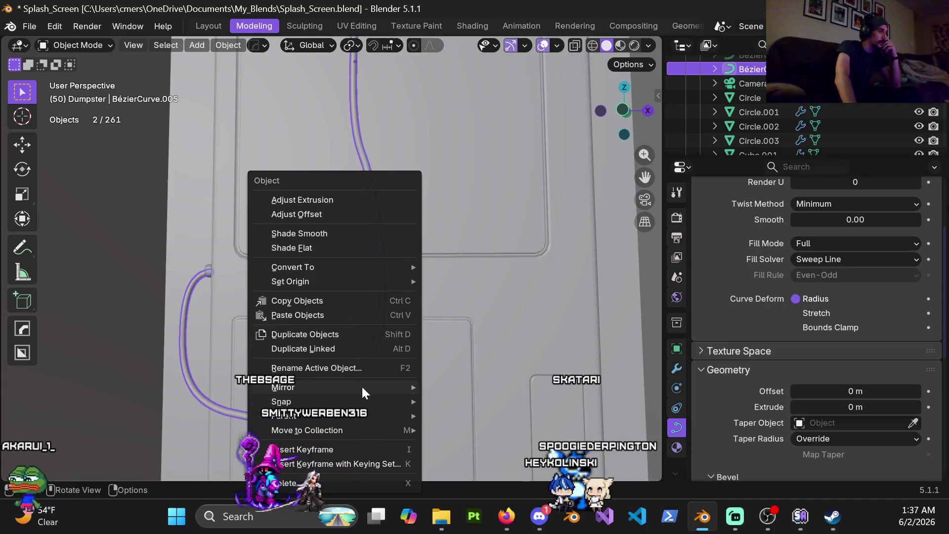
mouse_move(348, 286)
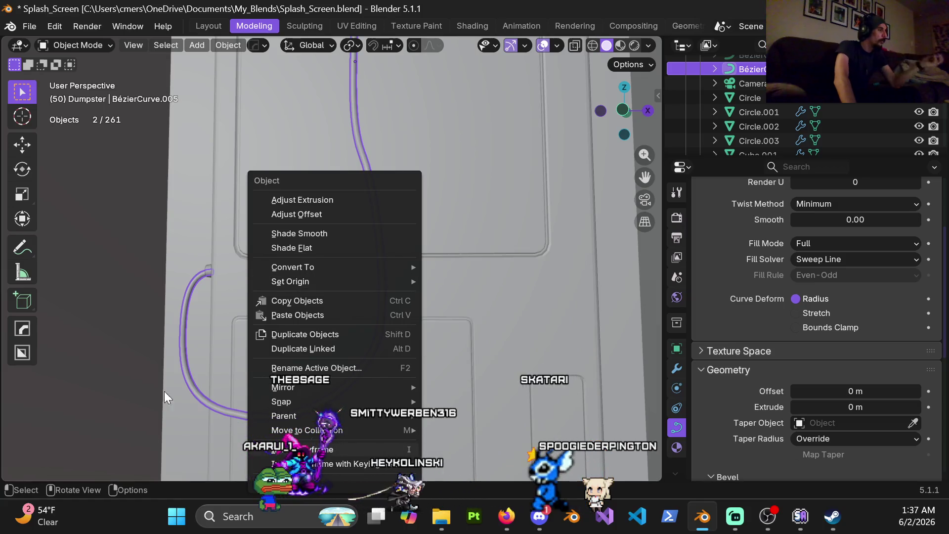
click(246, 335)
- Convert the phone cord curve into a mesh object
right_click(400, 283)
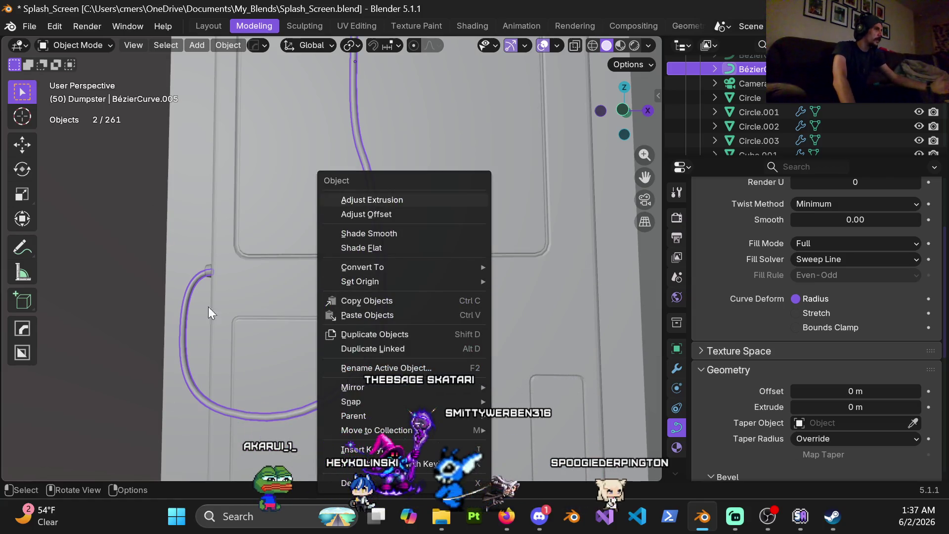
mouse_move(476, 266)
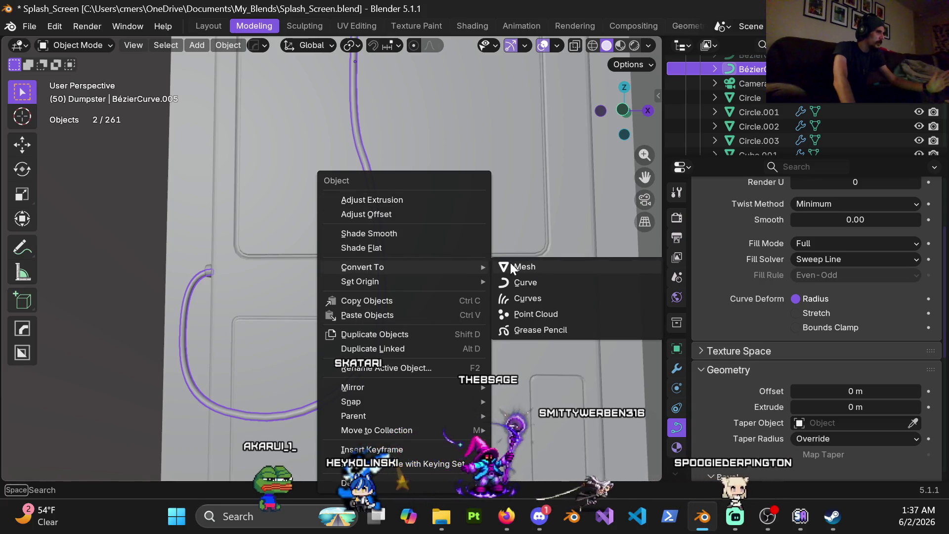
click(511, 264)
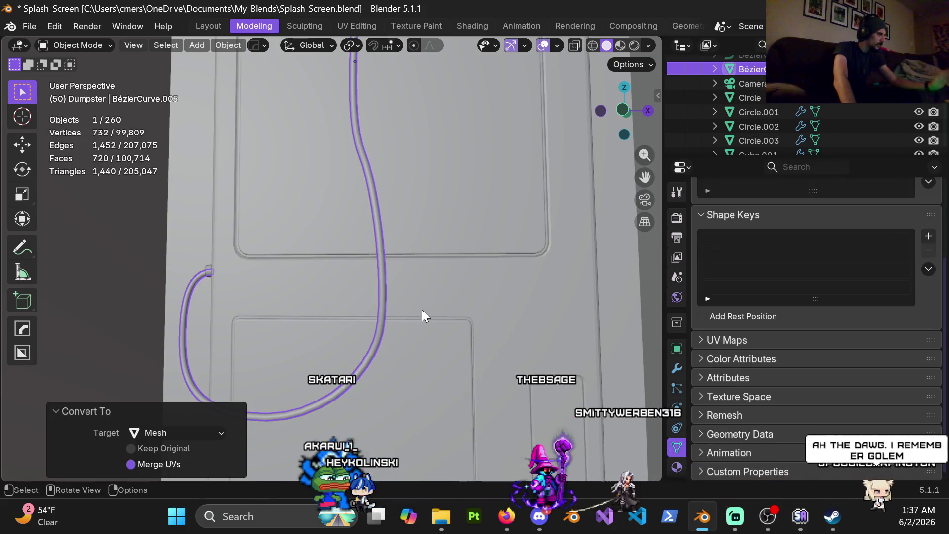
- Enter Edit Mode on the cord mesh, select all its vertices, and switch to wireframe shading
key(ctrl+Tab)
click(445, 267)
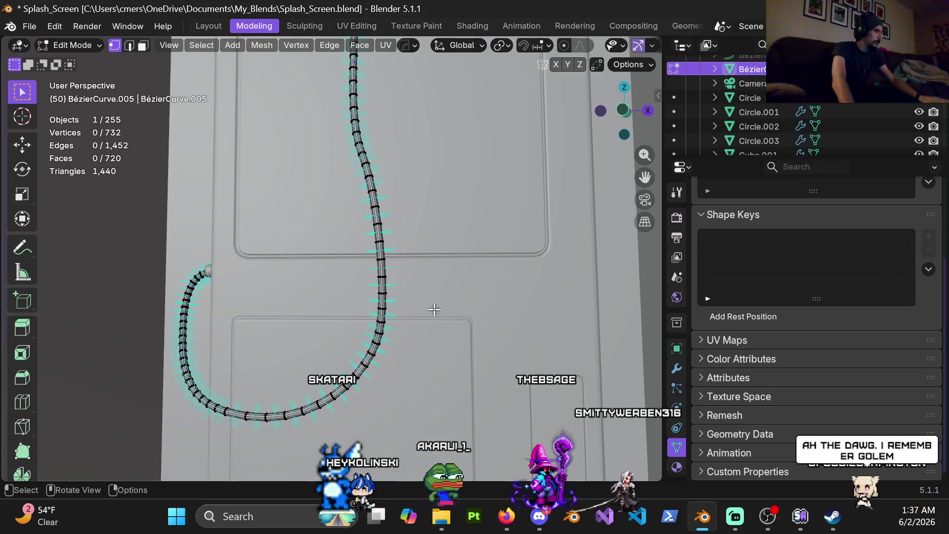
scroll(373, 249, up, 3)
ctrl+middle_drag(372, 250, 334, 272)
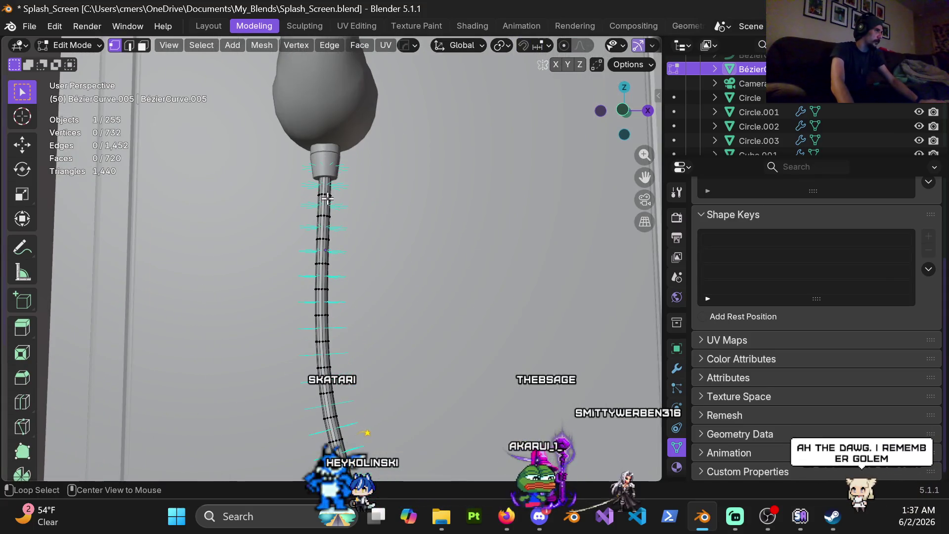
mouse_move(322, 200)
middle_down()
mouse_move(354, 311)
mouse_move(367, 212)
mouse_move(430, 276)
middle_up()
key(a)
key(z)
click(307, 275)
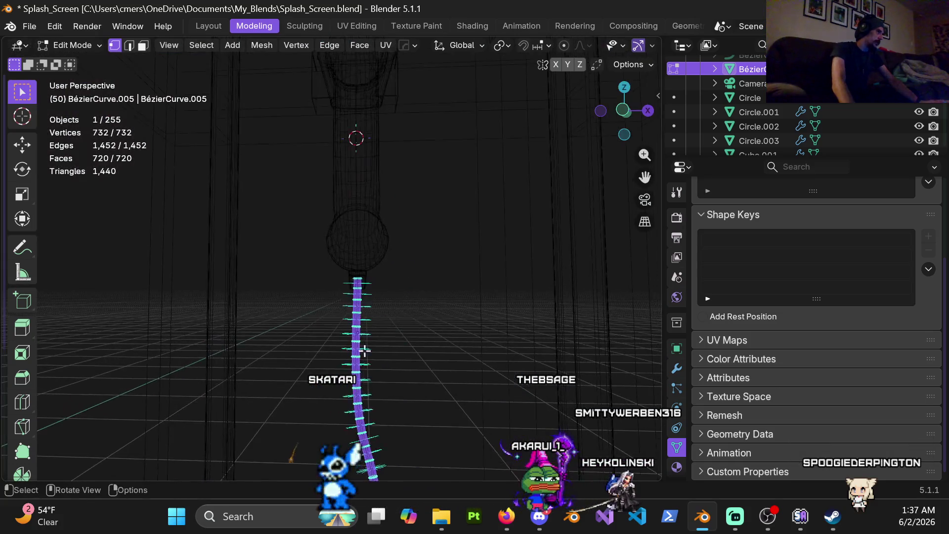
- Try a bevel on the selected cord geometry, then cancel it, leaving the mesh unchanged
mouse_move(357, 365)
ctrl+middle_down()
mouse_move(409, 223)
mouse_move(419, 250)
mouse_move(488, 333)
mouse_move(459, 371)
ctrl+middle_up()
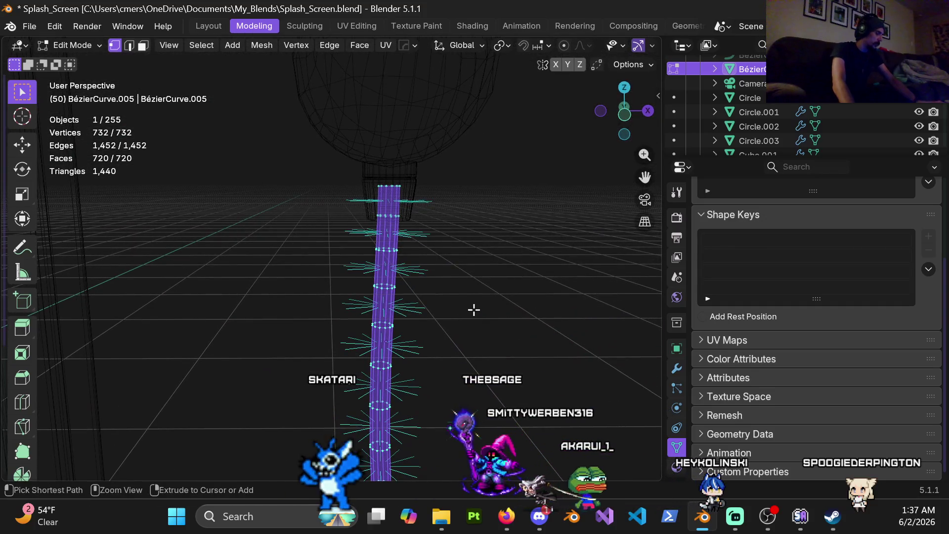
key(ctrl+b)
key(Escape)
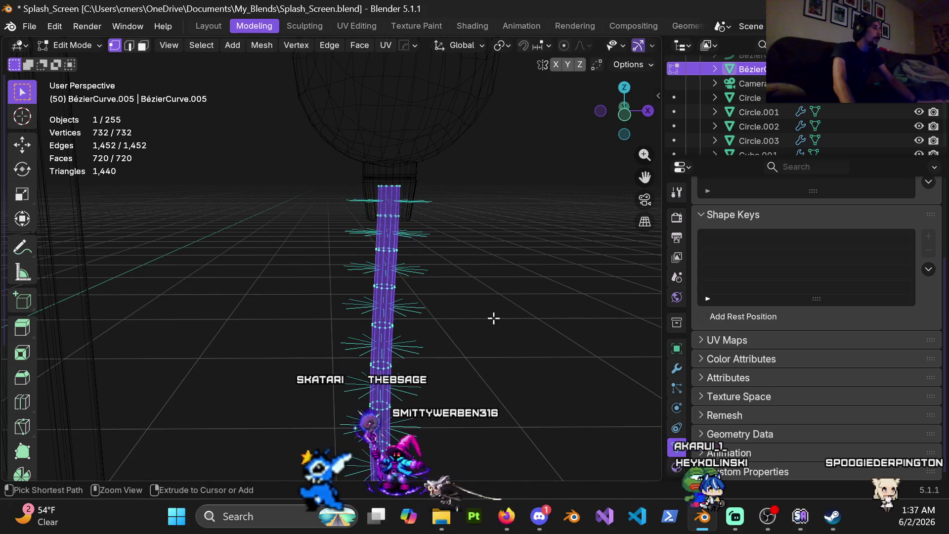
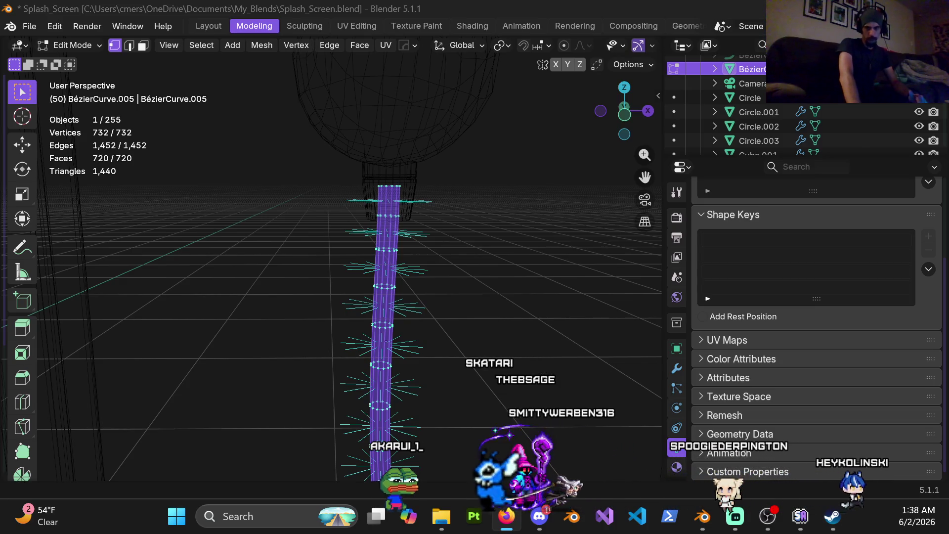
- Show the pole in solid shading, zoom in, and pick an edge loop on the pole
key(alt+Tab)
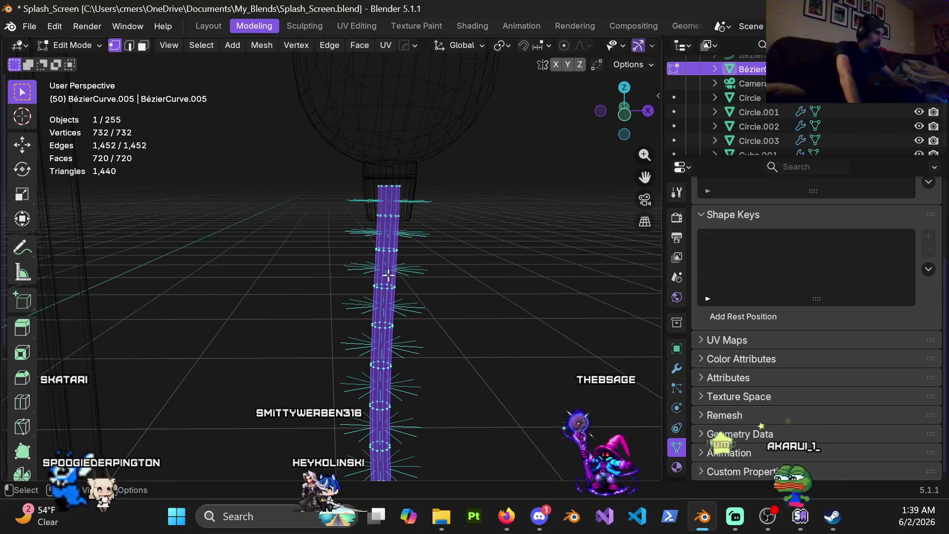
mouse_move(349, 277)
middle_down()
mouse_move(388, 282)
mouse_move(371, 288)
middle_up()
key(ctrl+Tab)
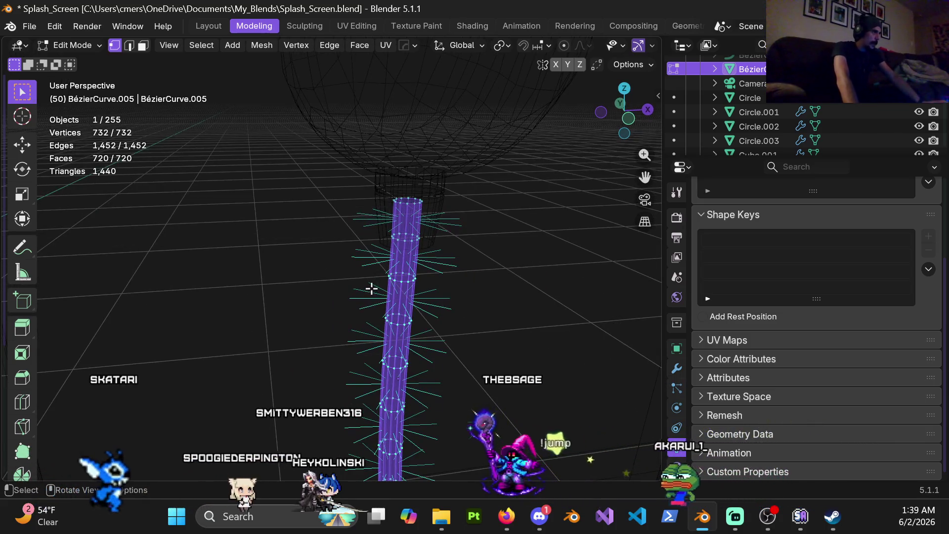
key(shift+z)
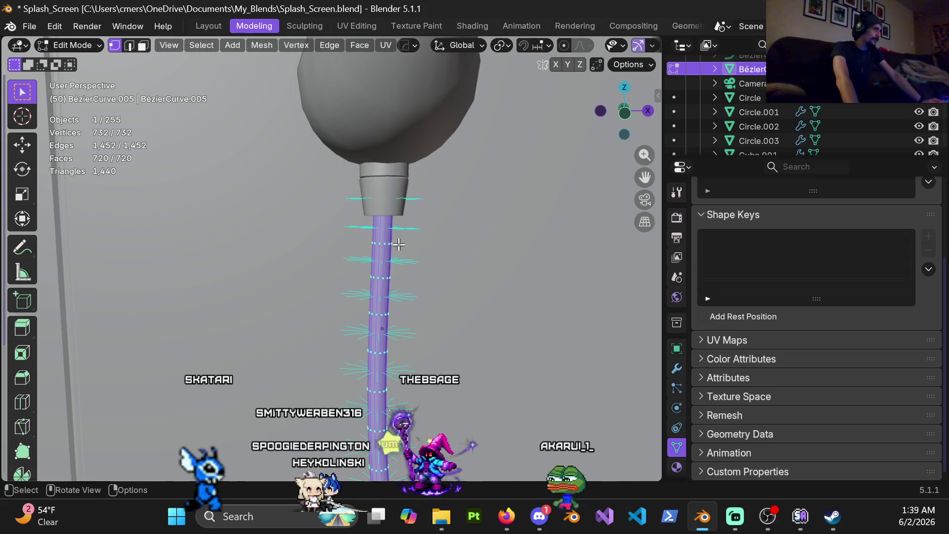
scroll(423, 238, up, 4)
alt+click(442, 227)
- From the front view, duplicate the pole's edge loop in place and separate it into its own object
middle_drag(442, 227, 418, 281)
key(KP_1)
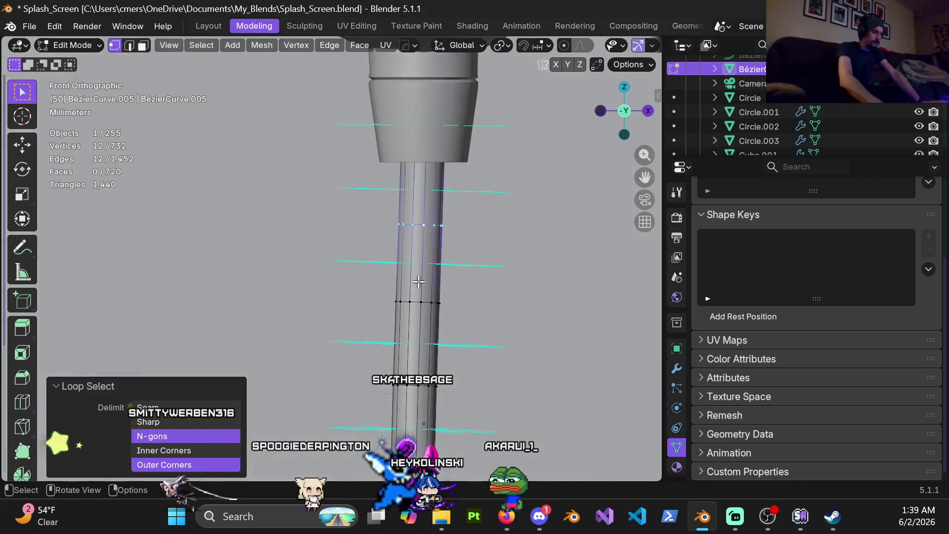
shift+middle_drag(411, 324, 395, 300)
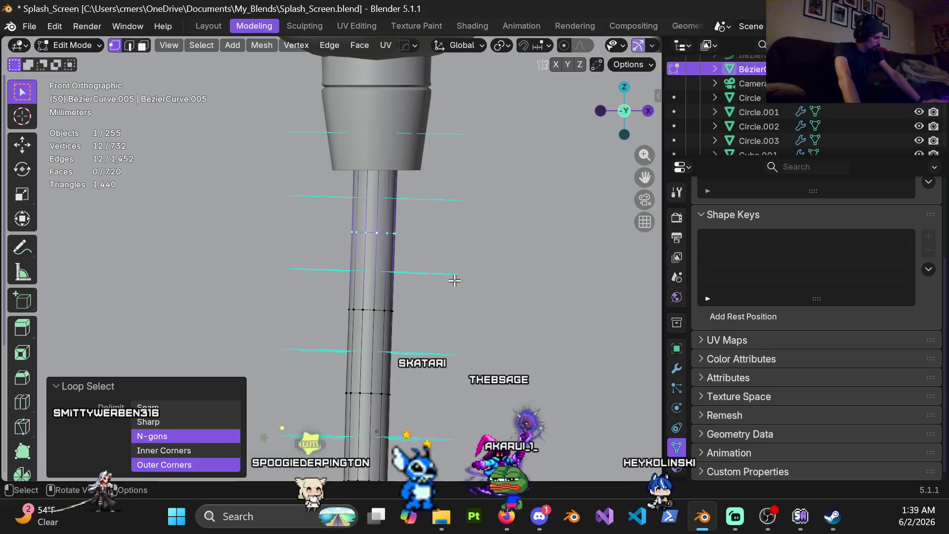
key(shift+d)
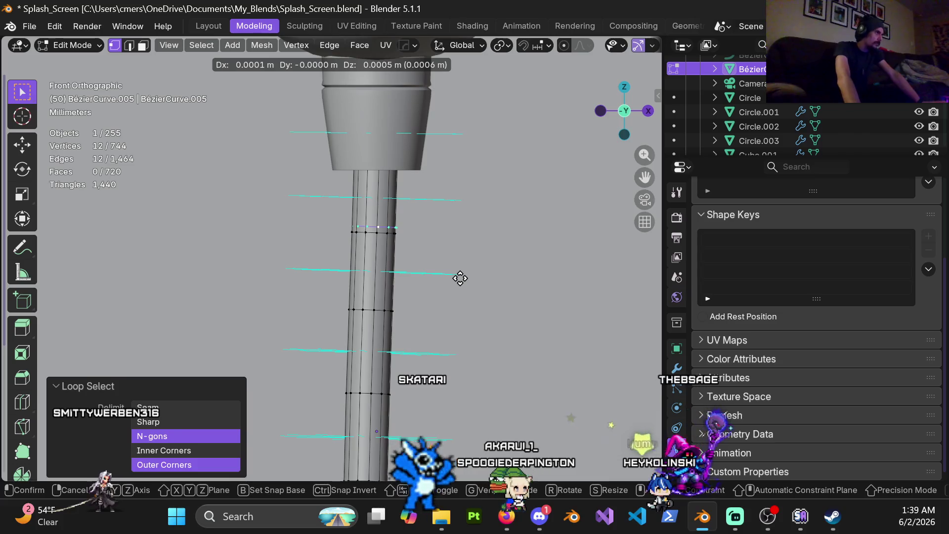
key(Escape)
key(p)
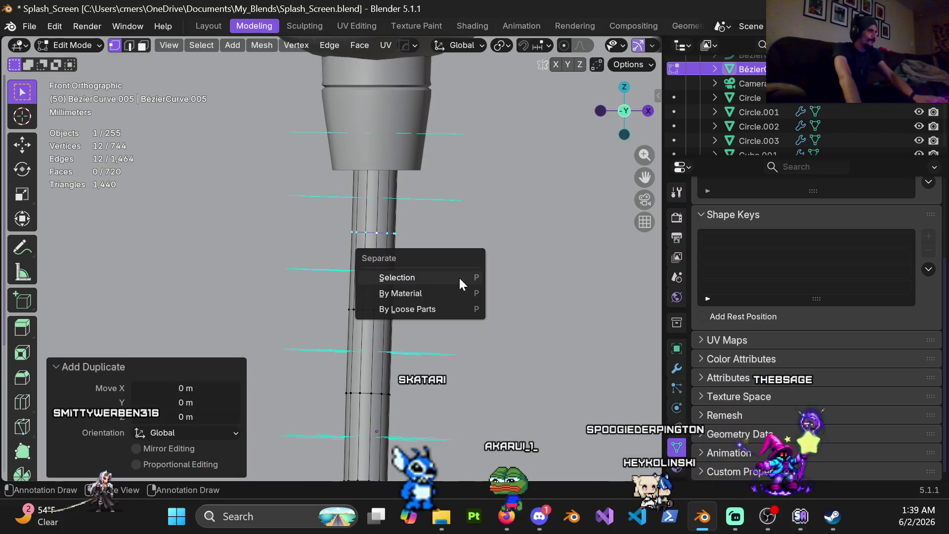
click(457, 277)
- Select the separated loop object alone, enter Edit Mode on it, and start a bevel
key(ctrl+Tab)
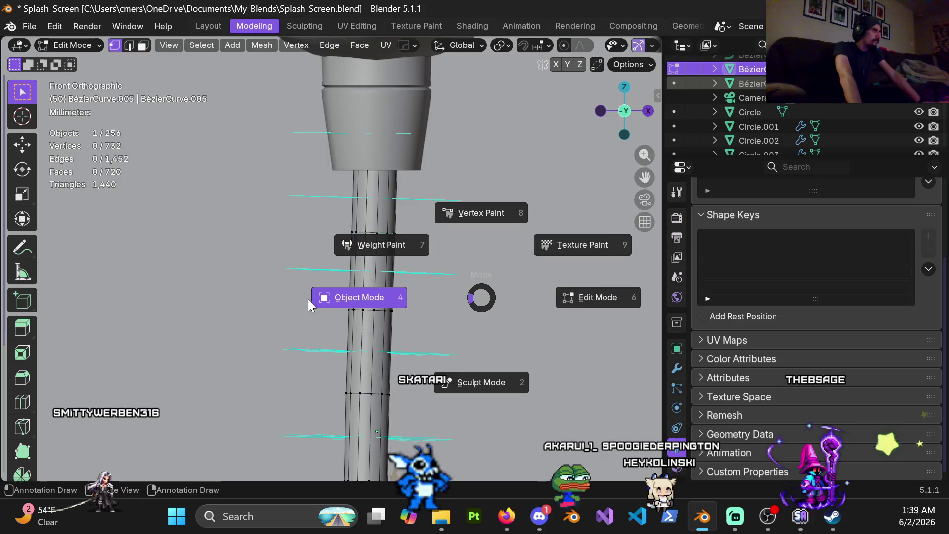
click(303, 301)
click(386, 233)
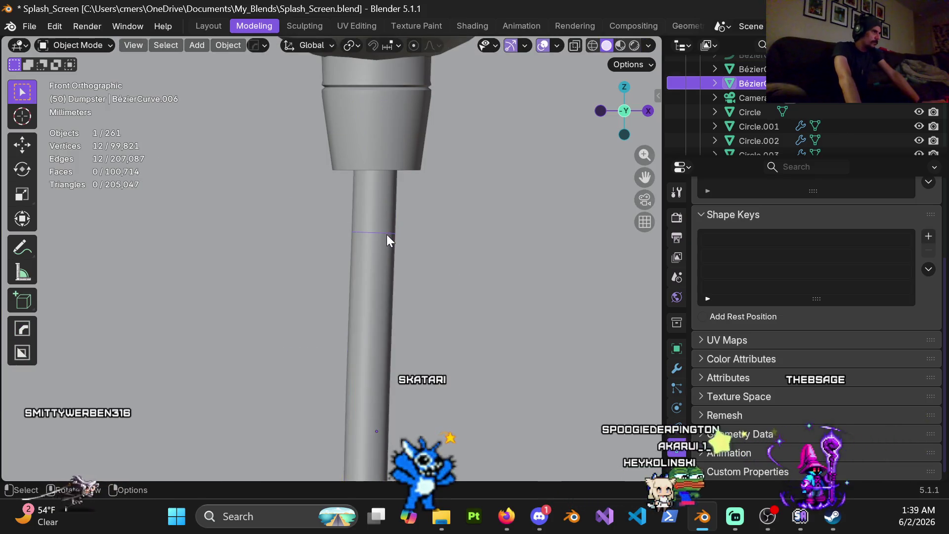
key(ctrl+Tab)
click(400, 261)
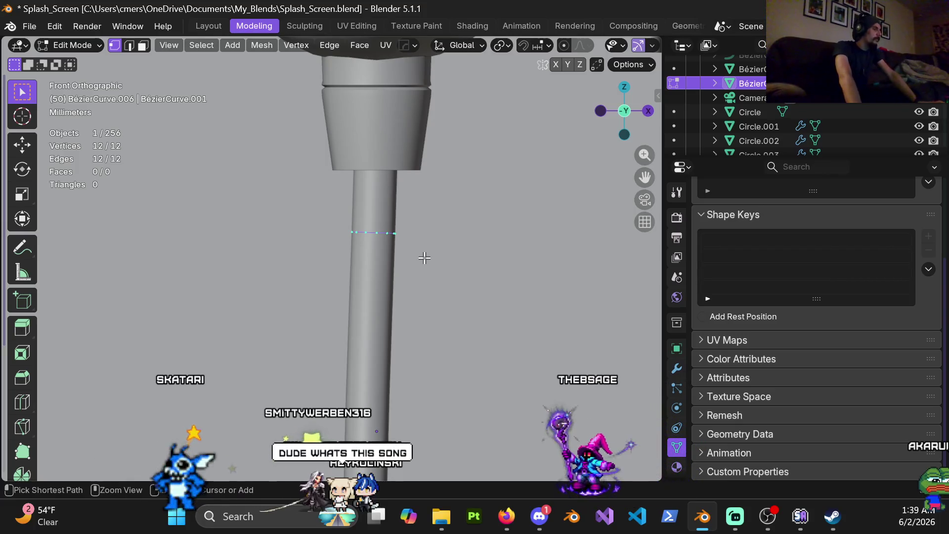
key(ctrl+b)
- Try a vertex-affecting bevel on the ring loop with wider width, undo it, then start extruding
key(Escape)
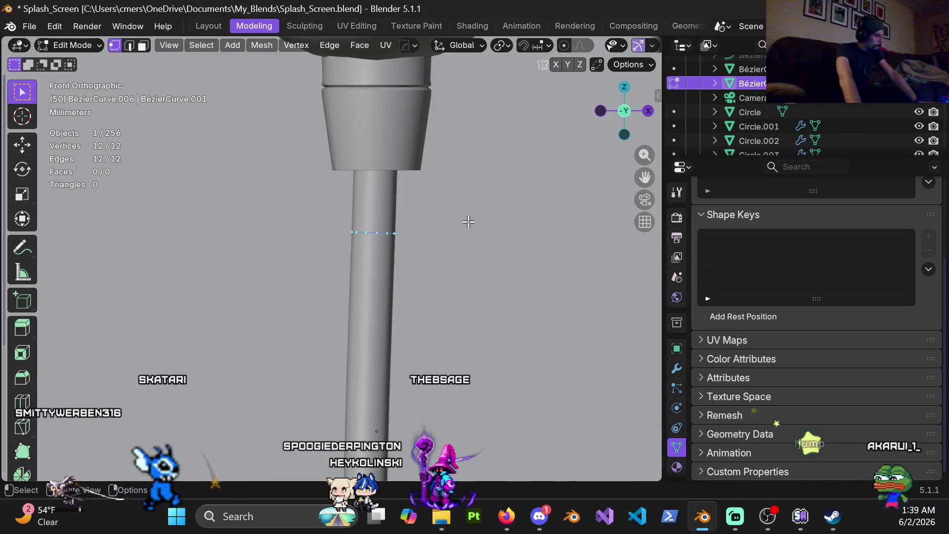
key(ctrl+b)
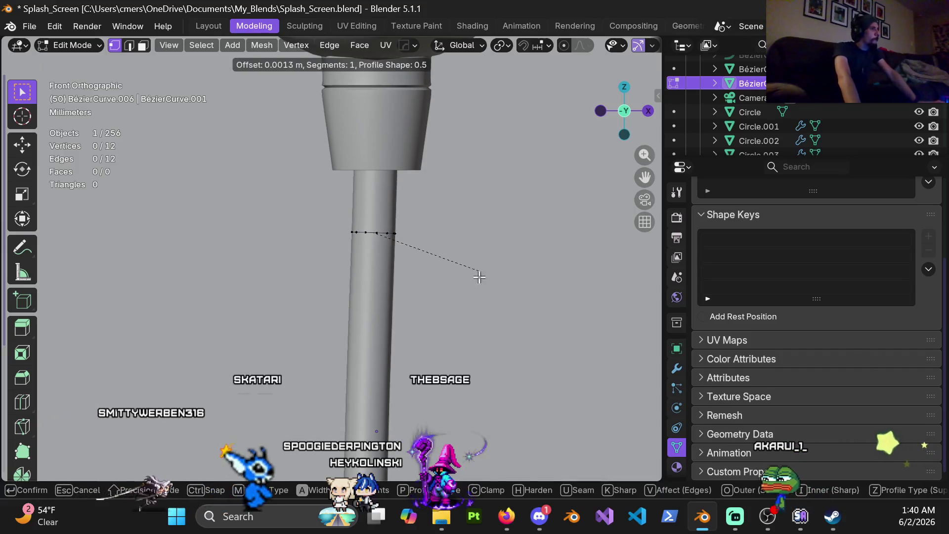
click(479, 273)
click(158, 208)
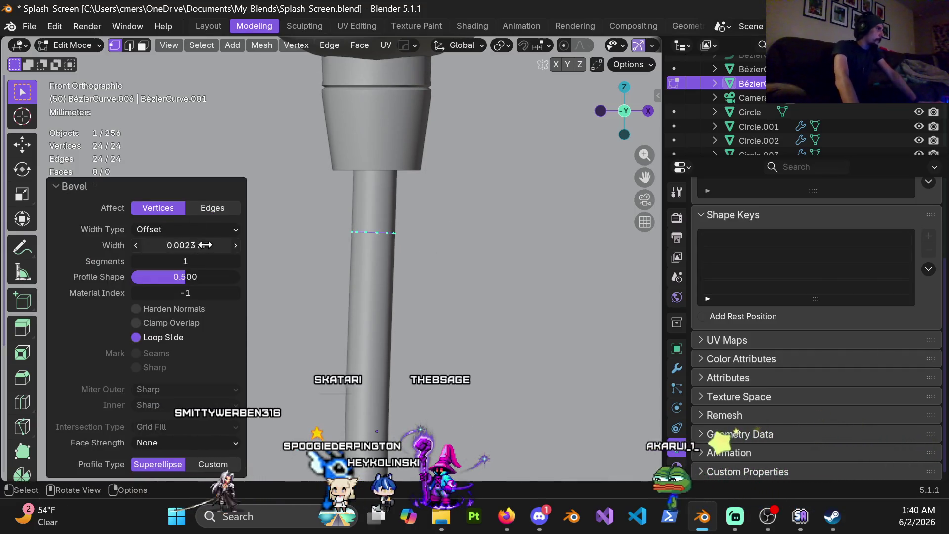
scroll(450, 231, up, 3)
scroll(482, 207, up, 2)
scroll(420, 237, up, 3)
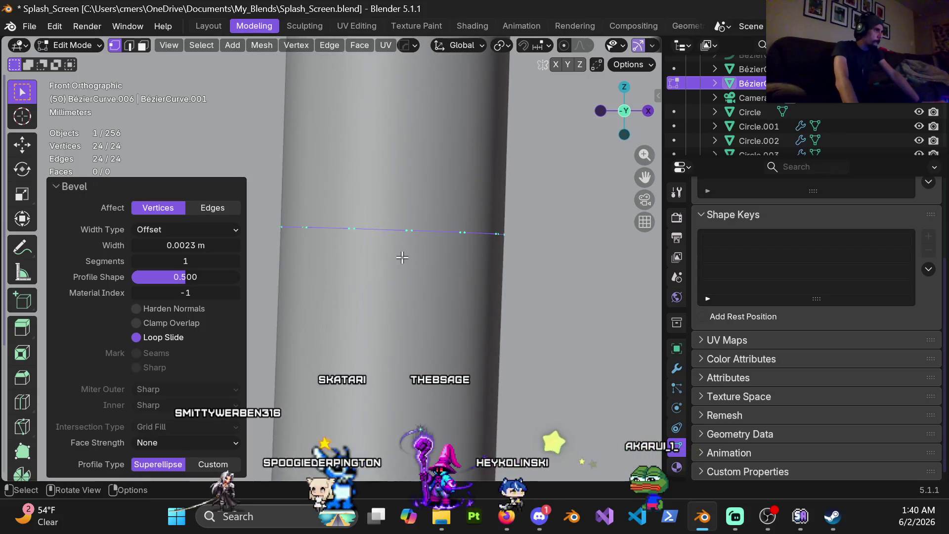
drag(143, 245, 232, 245)
key(ctrl+z)
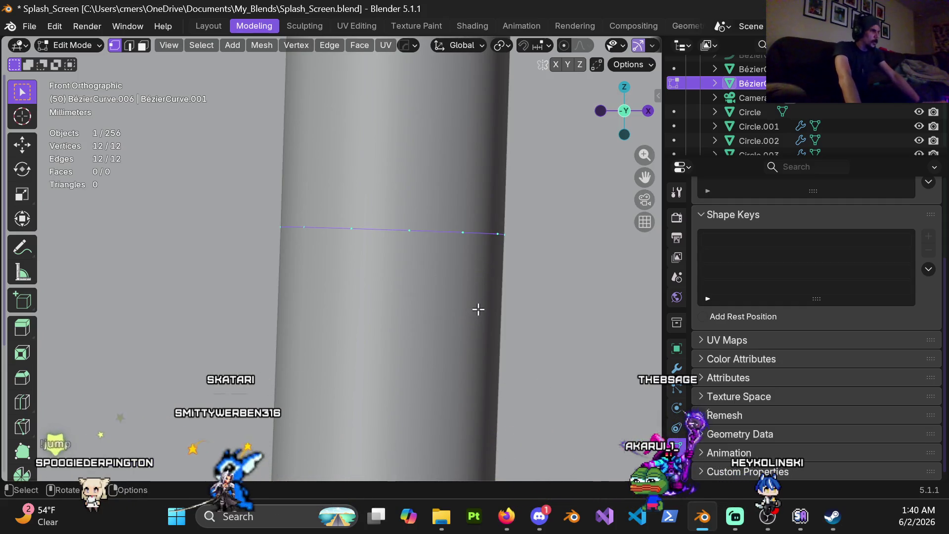
key(e)
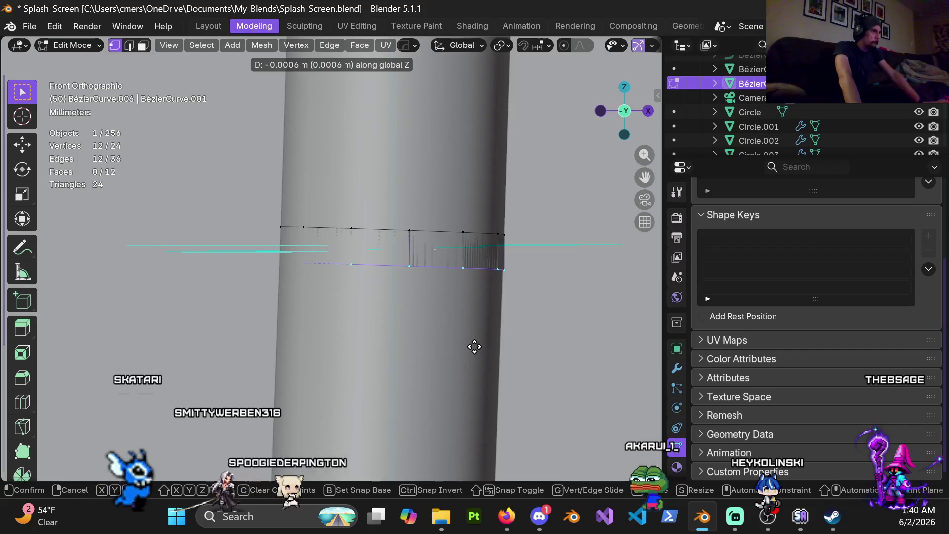
- Confirm the extruded band, nudge it along X, undo, then delete all the ring's vertices
click(473, 347)
scroll(472, 348, down, 5)
scroll(366, 293, up, 3)
key(g)
key(x)
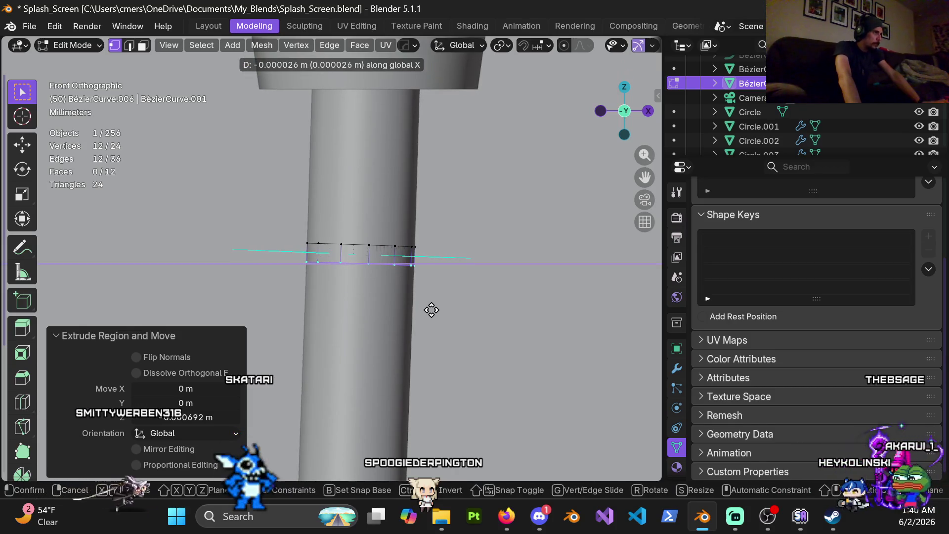
click(433, 311)
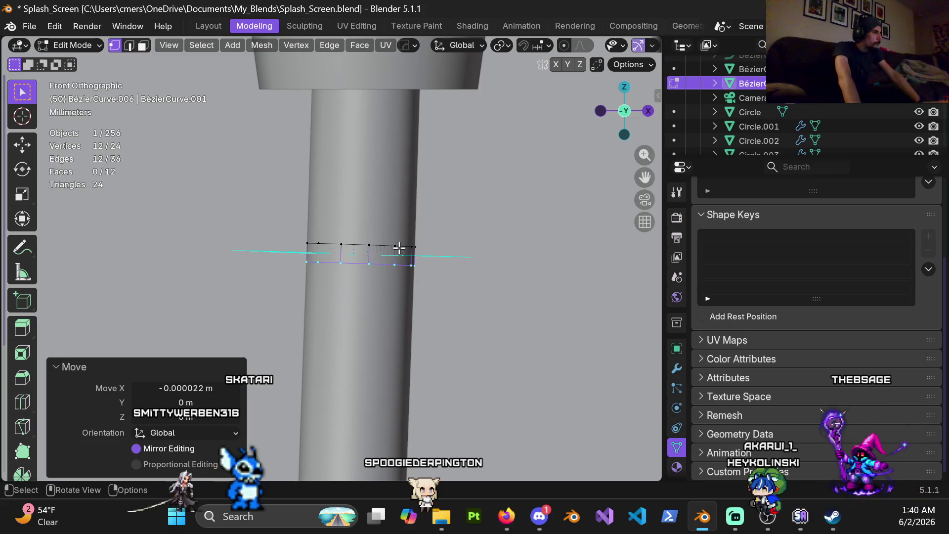
key(a)
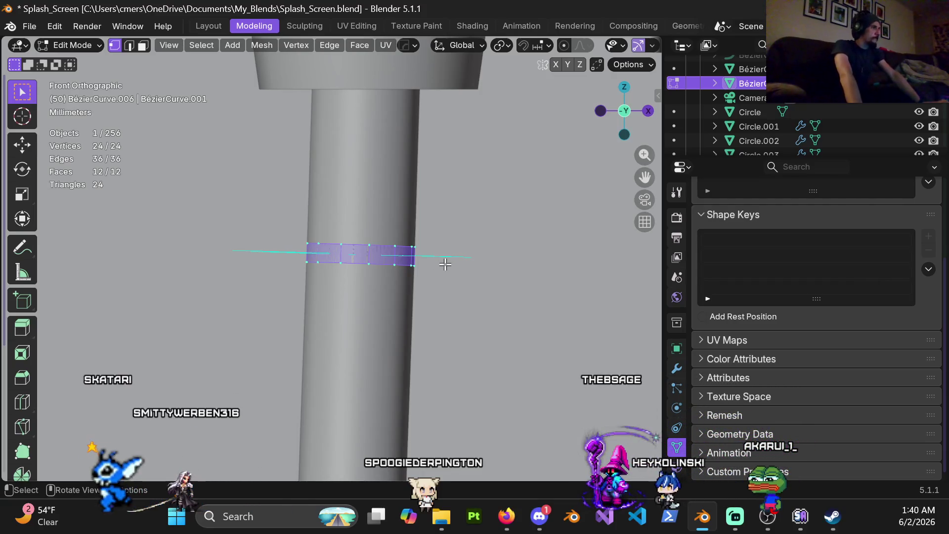
key(ctrl+z)
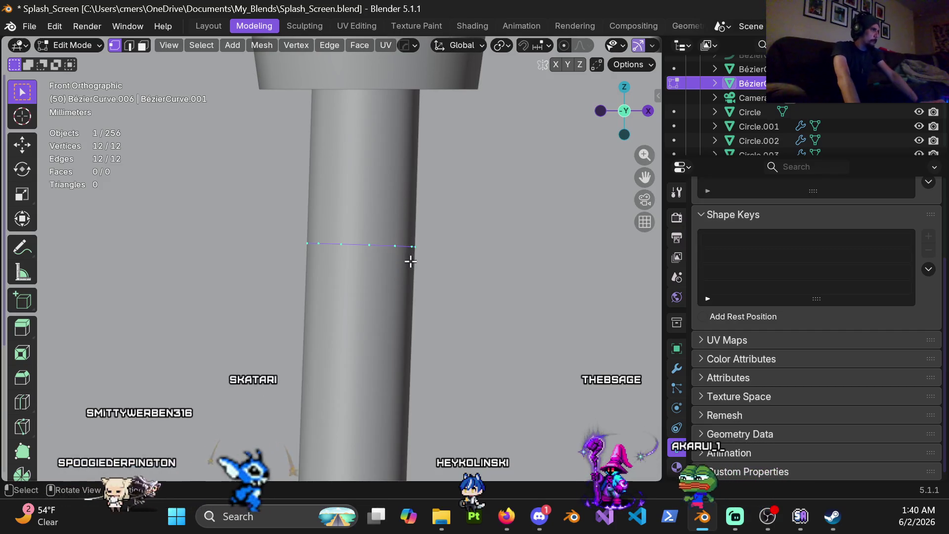
key(x)
click(362, 226)
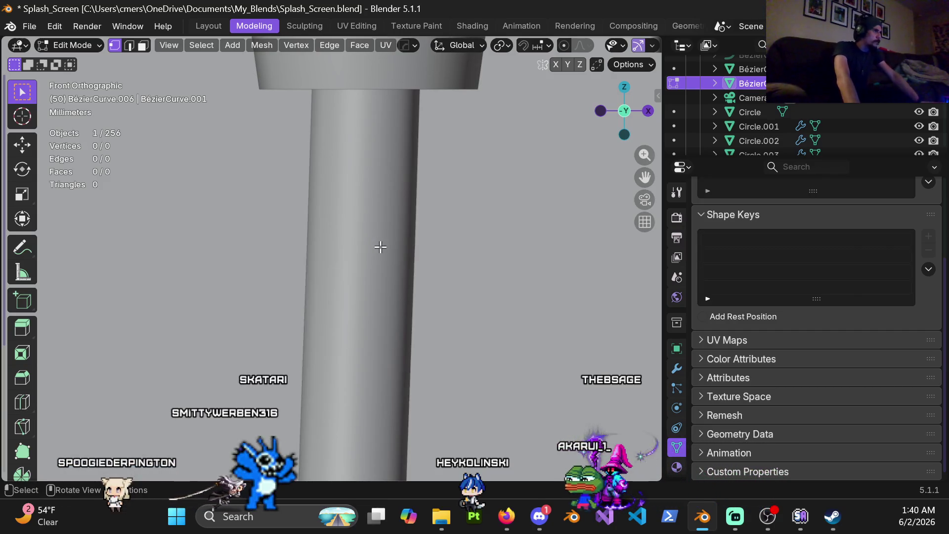
- Go back to editing the pole BézierCurve.005 in wireframe shading and select an edge loop on it
key(ctrl+Tab)
click(212, 248)
click(321, 240)
key(Tab)
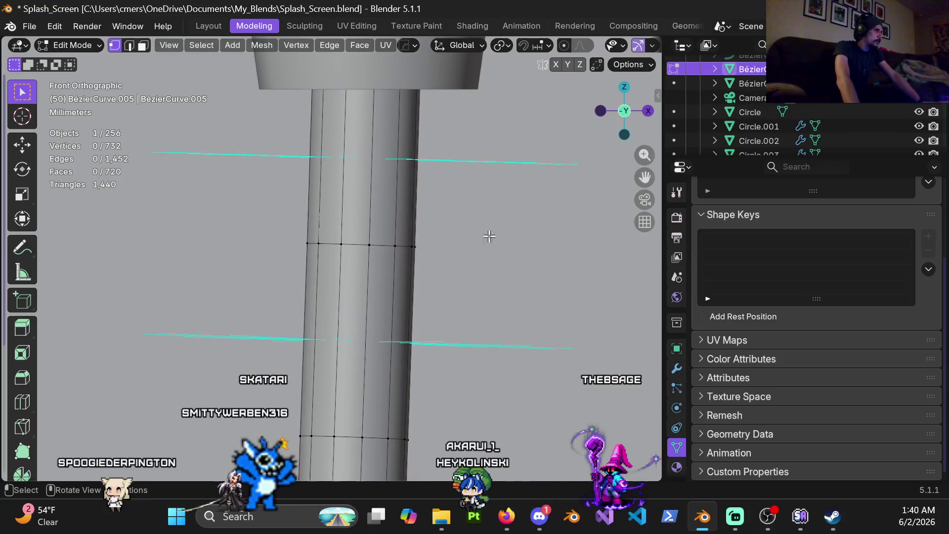
shift+middle_drag(400, 161, 384, 214)
key(z)
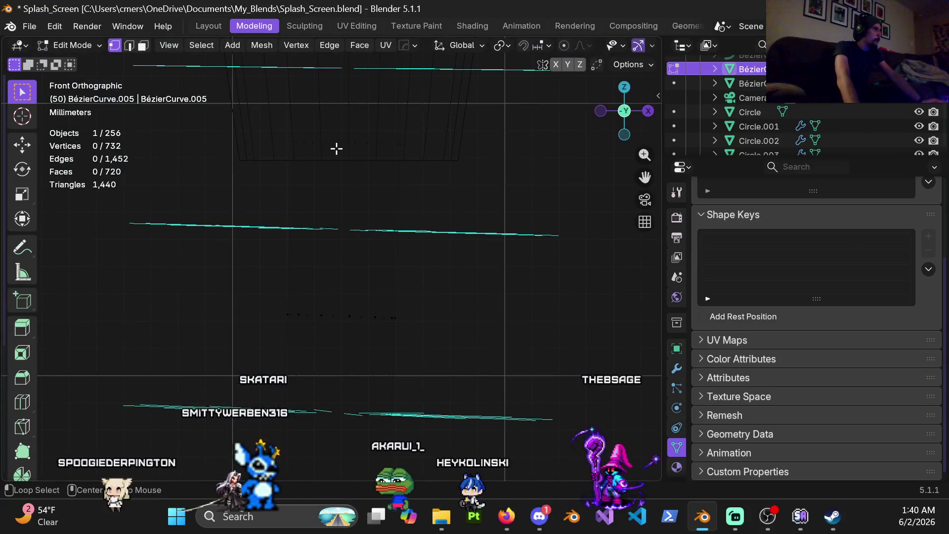
alt+click(335, 143)
scroll(373, 205, down, 3)
scroll(367, 215, down, 2)
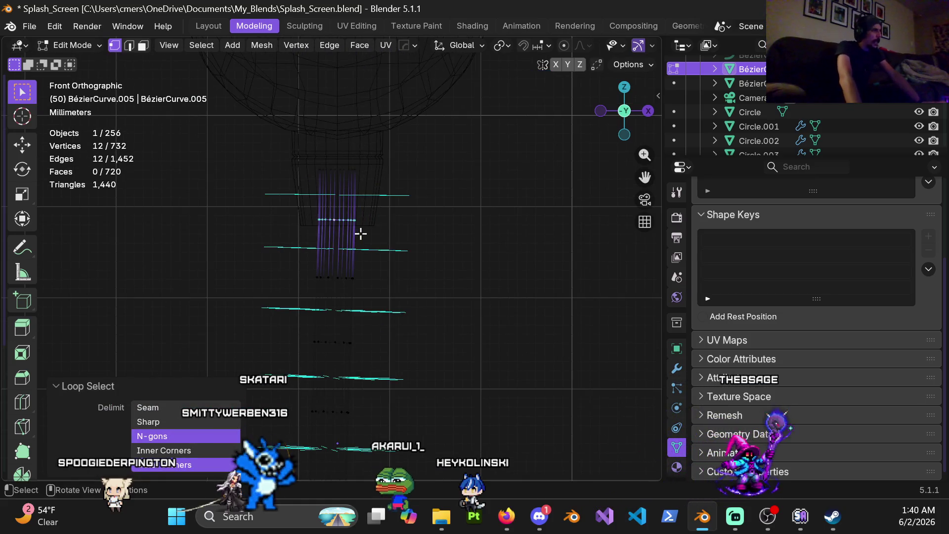
- Duplicate the pole's edge loop, lower the copy about 0.0015 m along Z, and view in solid shading
scroll(361, 234, up, 4)
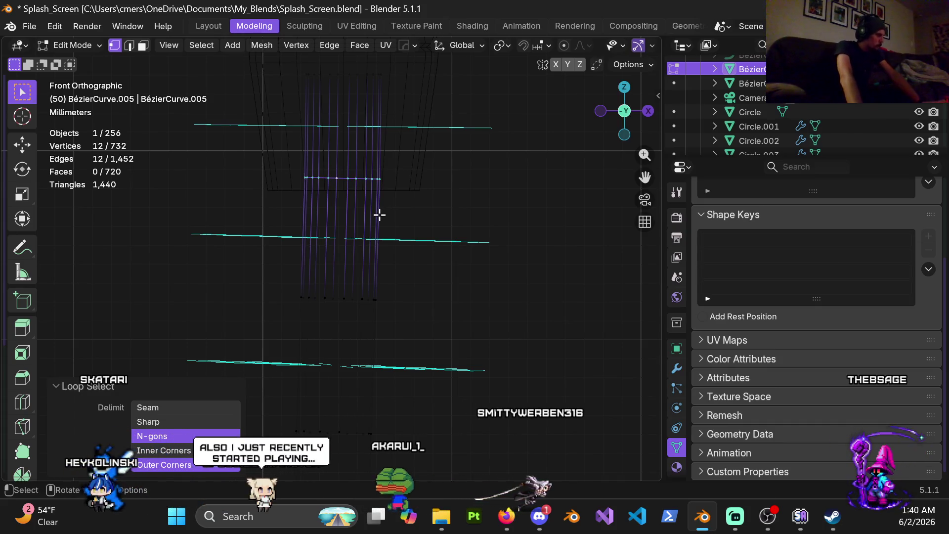
key(shift+d)
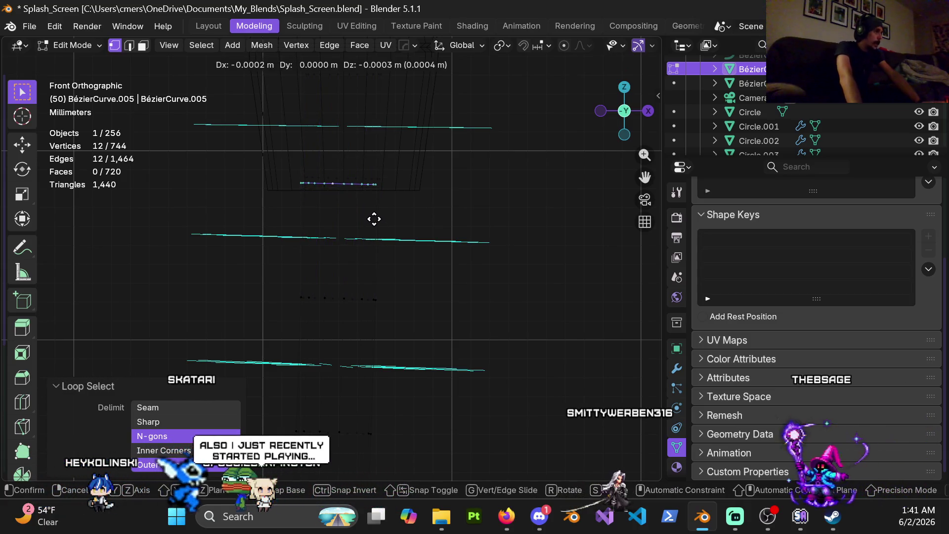
key(z)
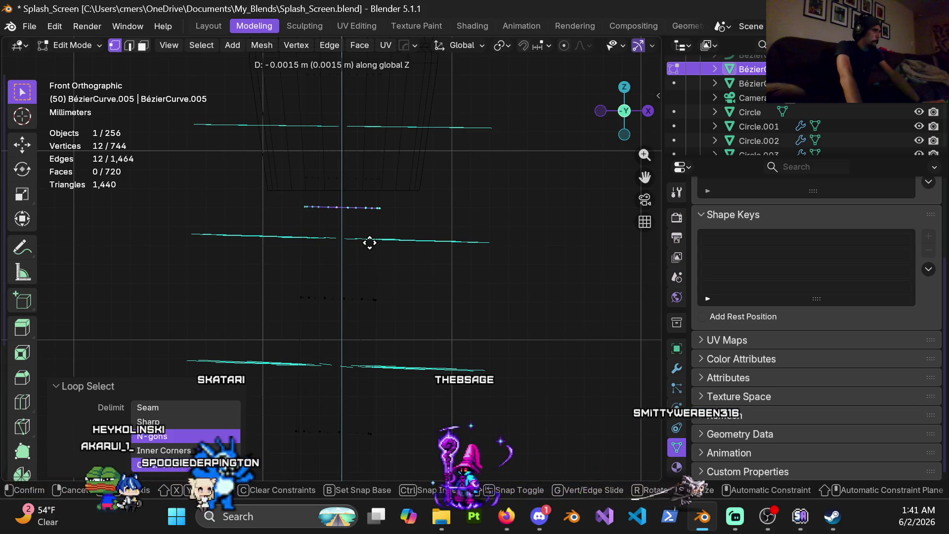
click(369, 242)
key(z)
click(445, 249)
scroll(367, 220, up, 4)
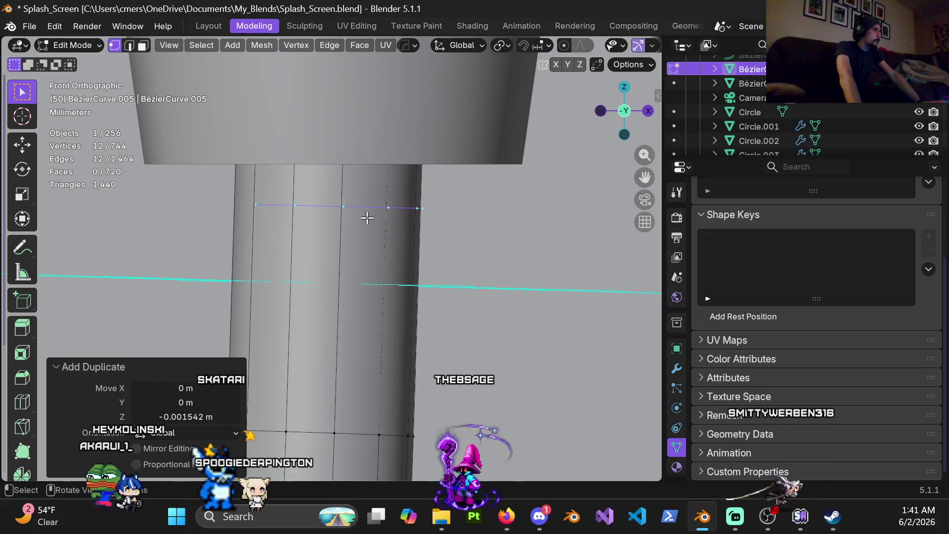
- Nudge the copied loop along X, extrude it vertically into a thin band, and nudge again along X
key(g)
key(x)
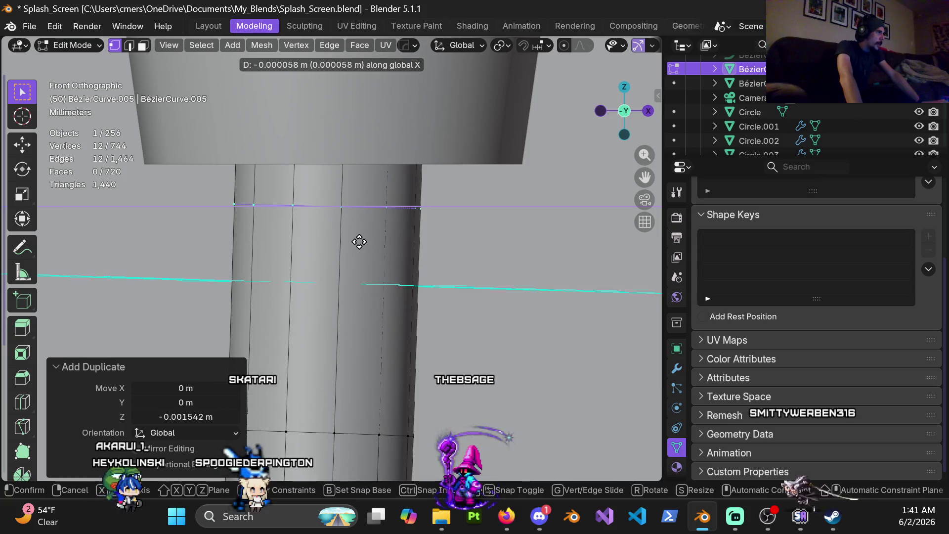
click(363, 244)
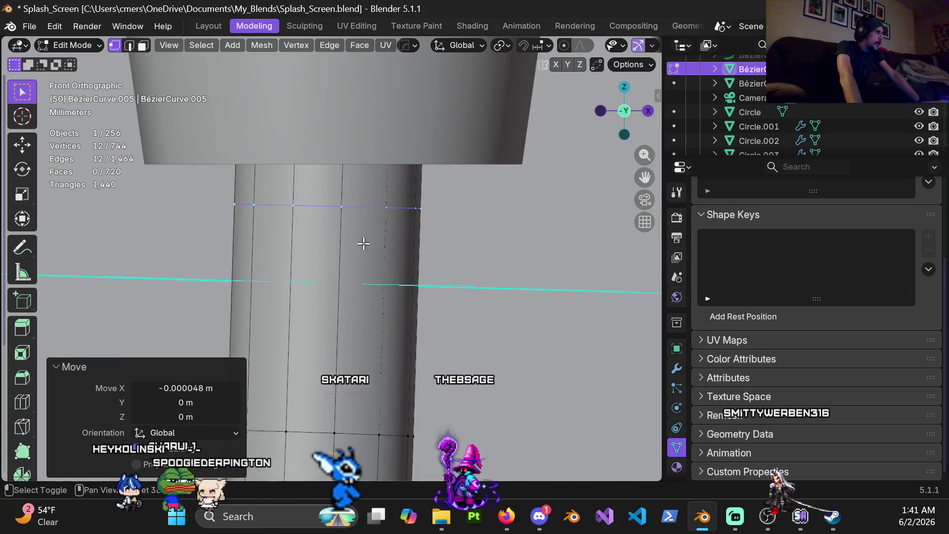
key(e)
key(z)
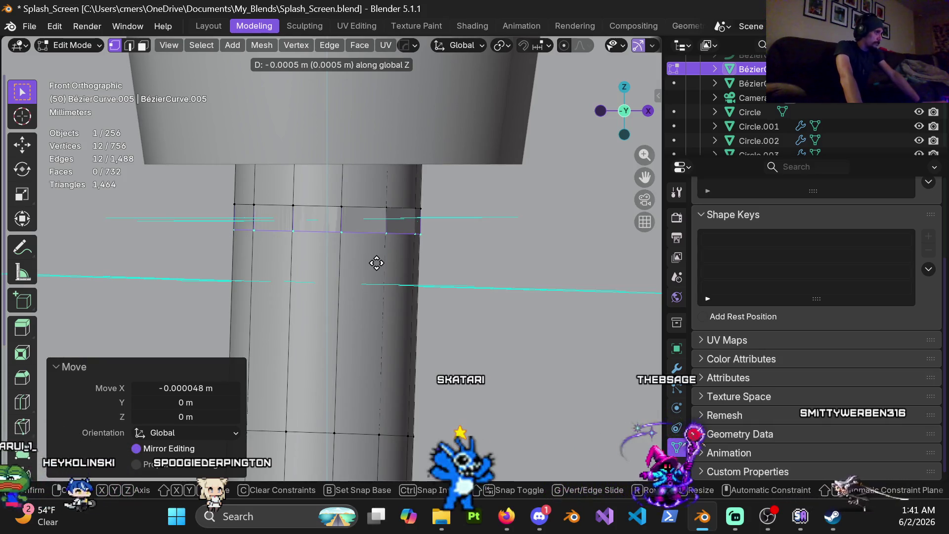
click(377, 263)
key(g)
key(x)
click(406, 266)
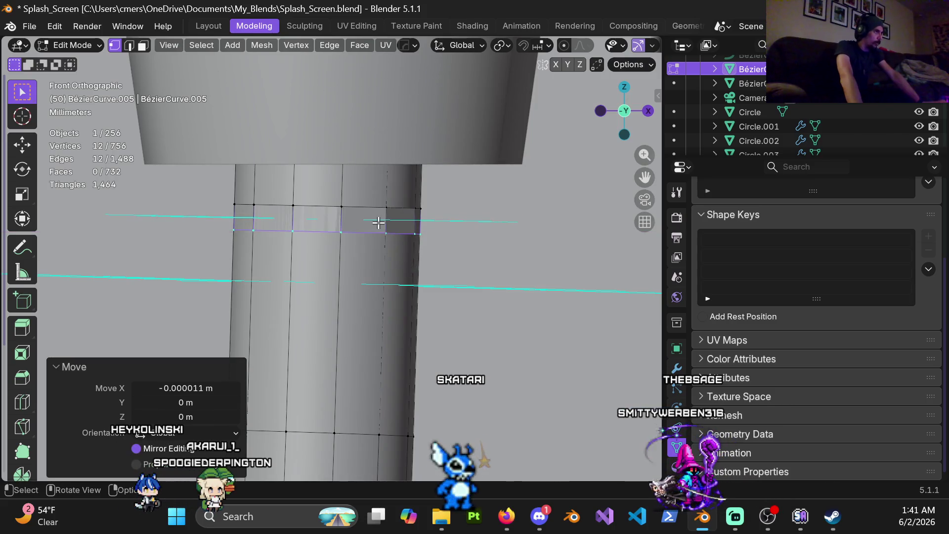
- Select the band's ring of 12 faces in face select mode
key(a)
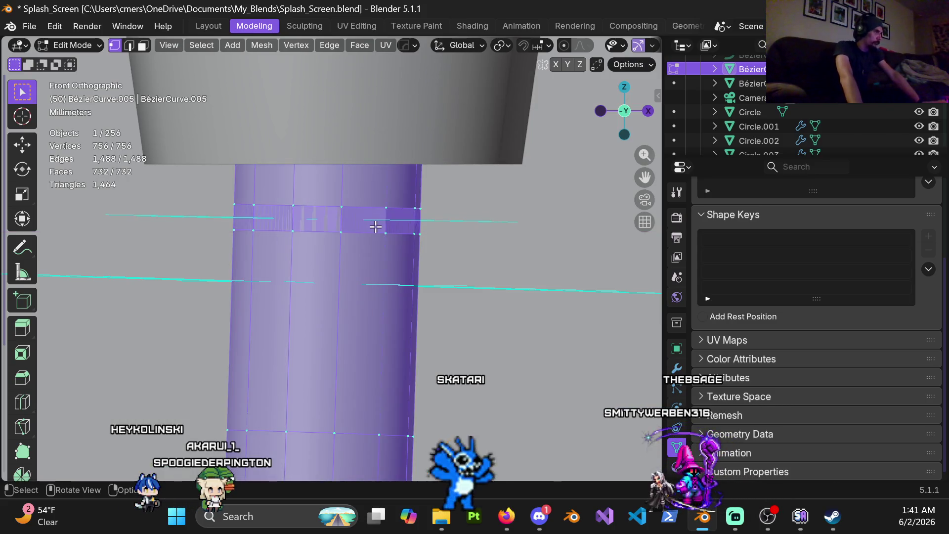
alt+click(366, 226)
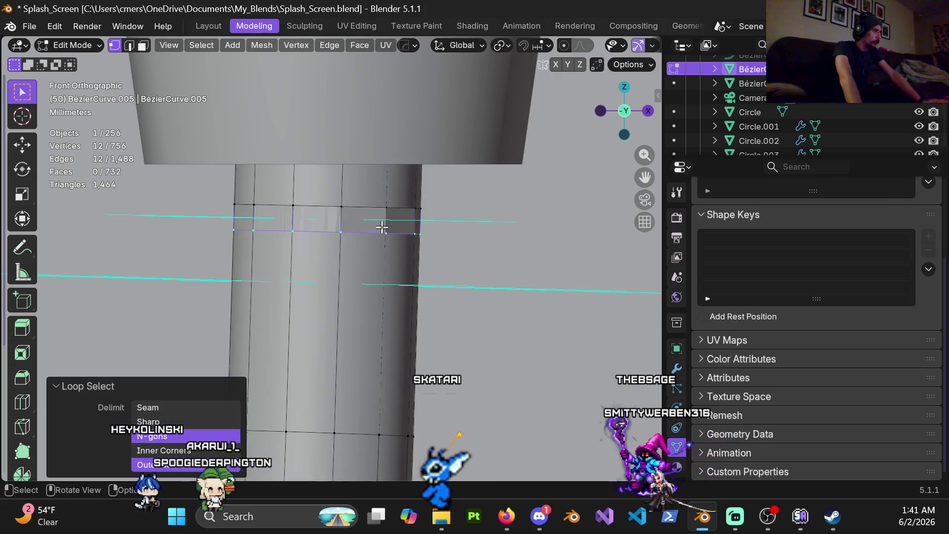
key(3)
alt+click(384, 221)
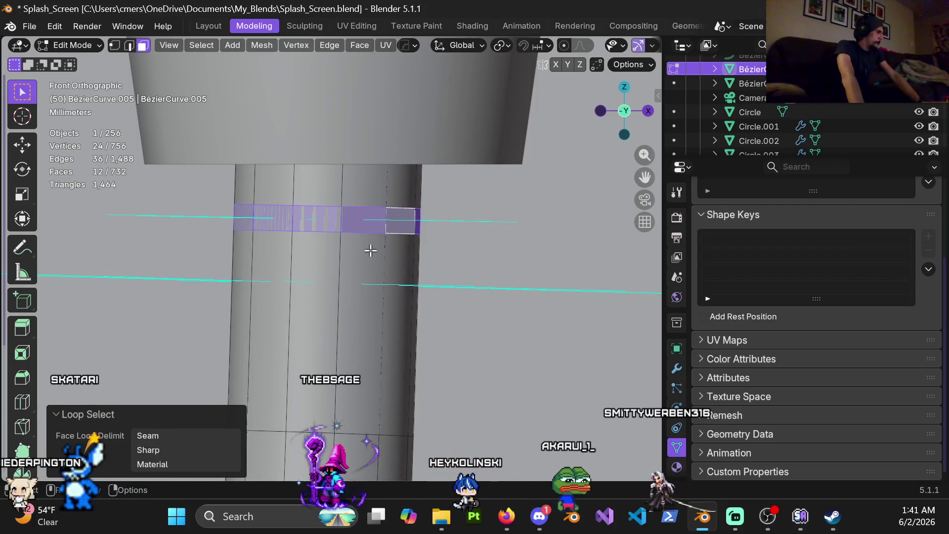
- Separate the face band into the new object BezierCurve.007 and select it in solid shading
key(p)
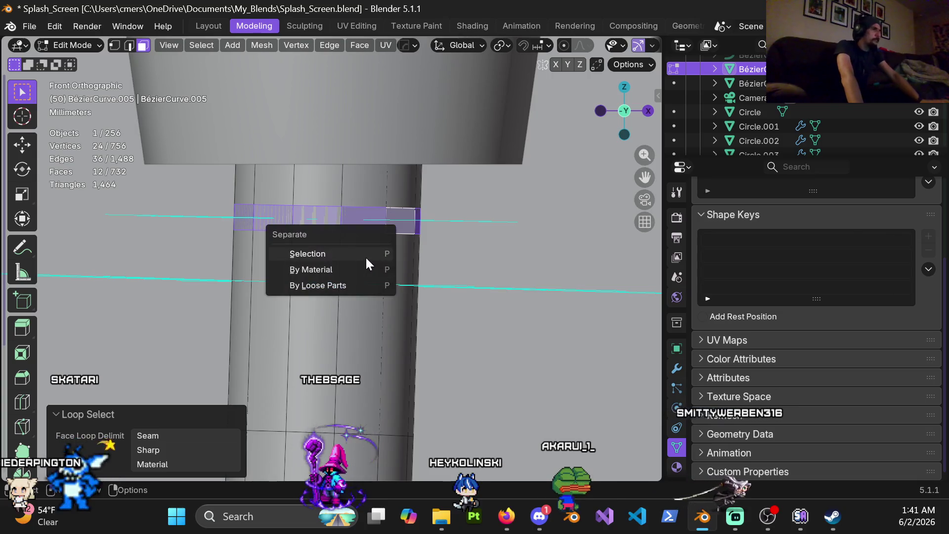
click(364, 257)
key(Tab)
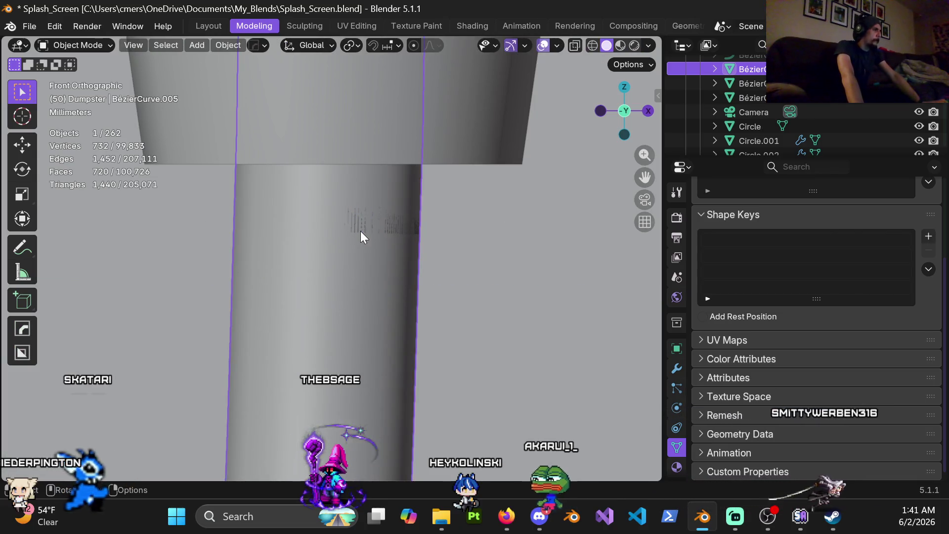
click(361, 230)
key(z)
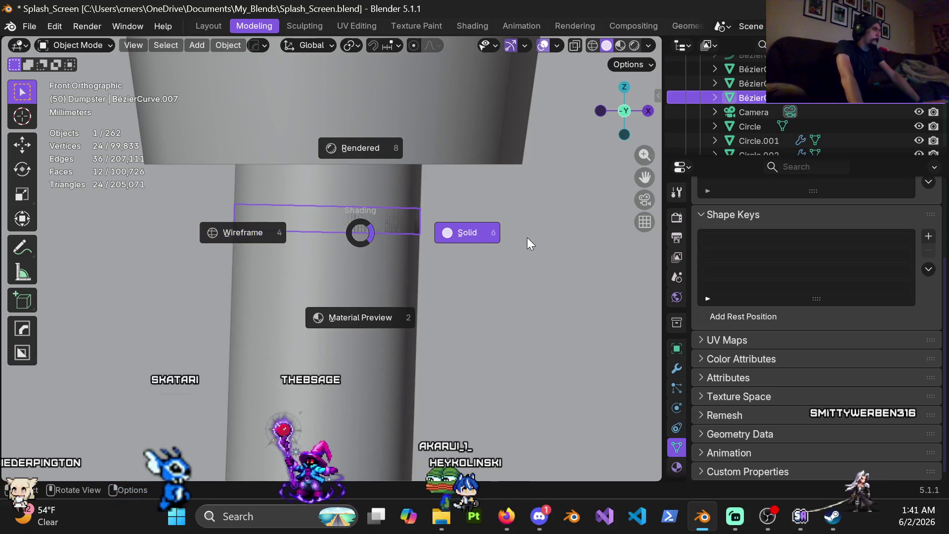
click(526, 237)
- Extrude all of the band's faces outward, scaled to 1.164, forming the collar around the pole
key(Tab)
key(a)
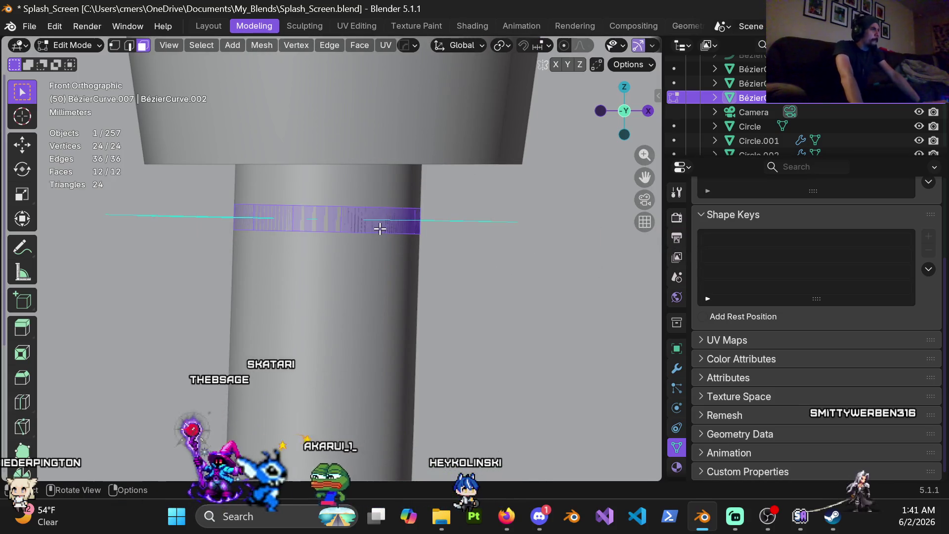
key(shift+d)
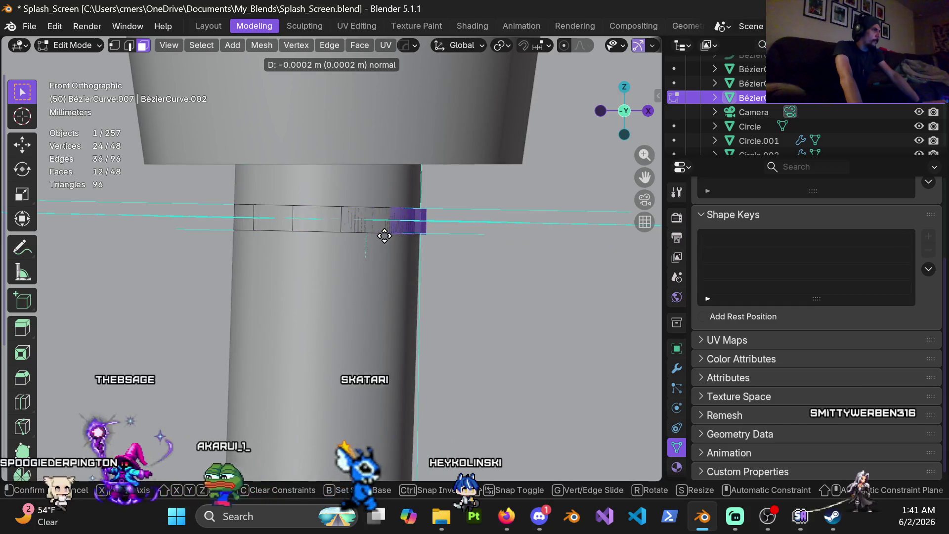
key(s)
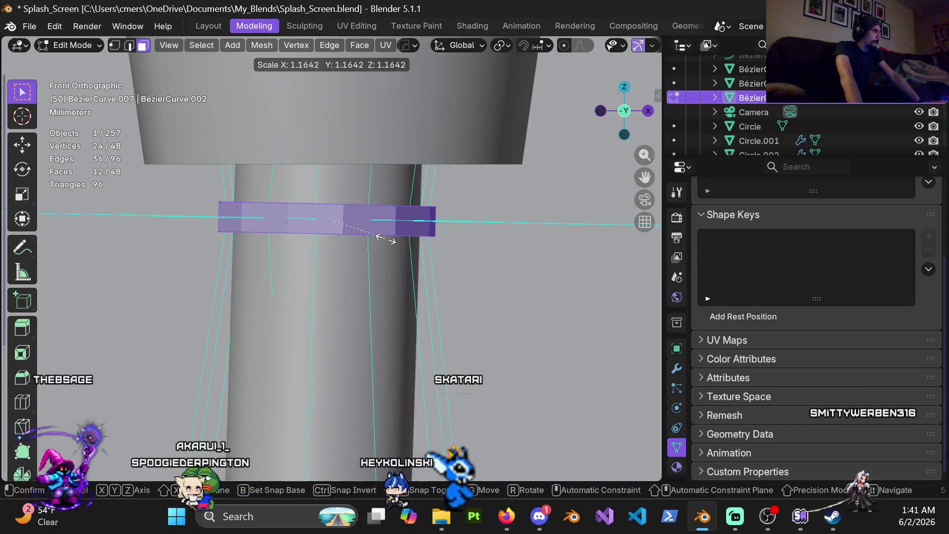
click(385, 235)
mouse_move(386, 234)
middle_down()
mouse_move(363, 269)
mouse_move(299, 262)
mouse_move(400, 262)
mouse_move(365, 111)
mouse_move(351, 292)
middle_up()
scroll(346, 267, down, 4)
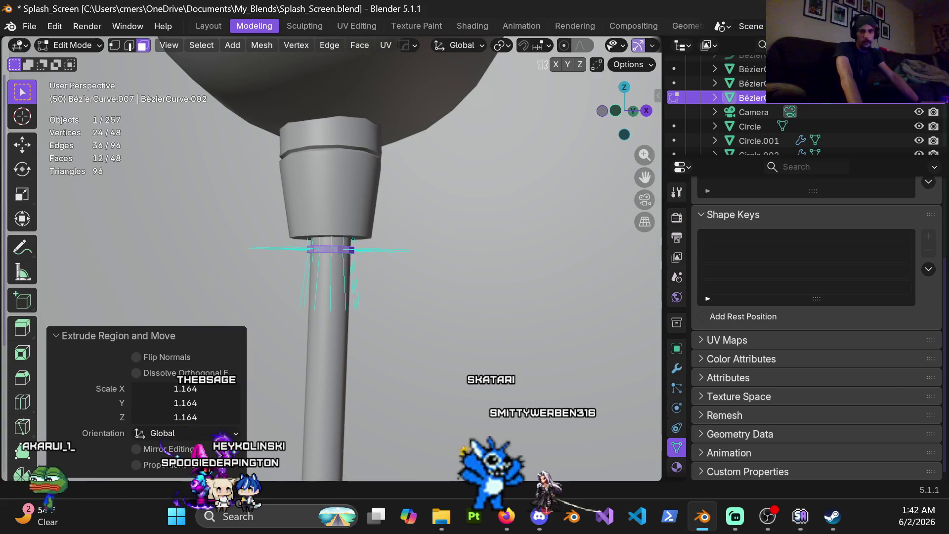
click(506, 516)
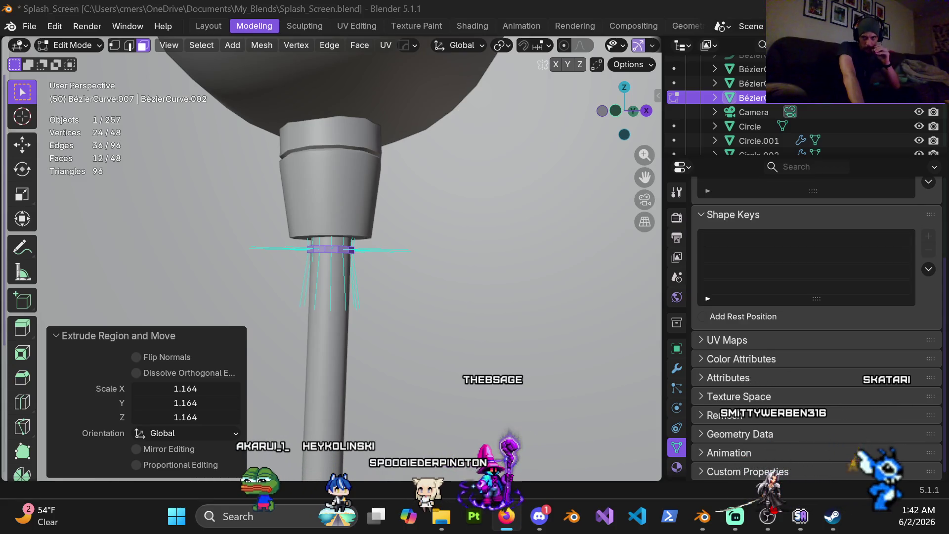
key(alt+Tab)
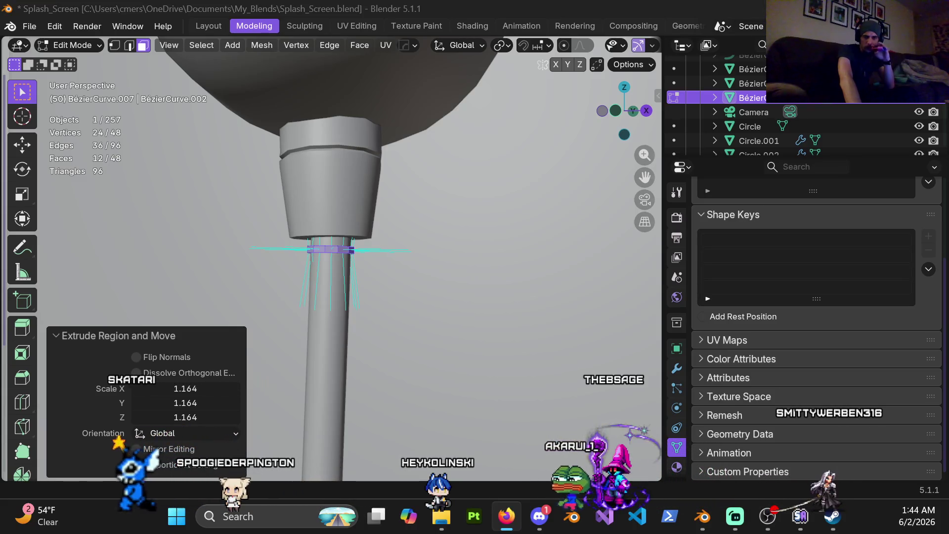
key(alt+Tab)
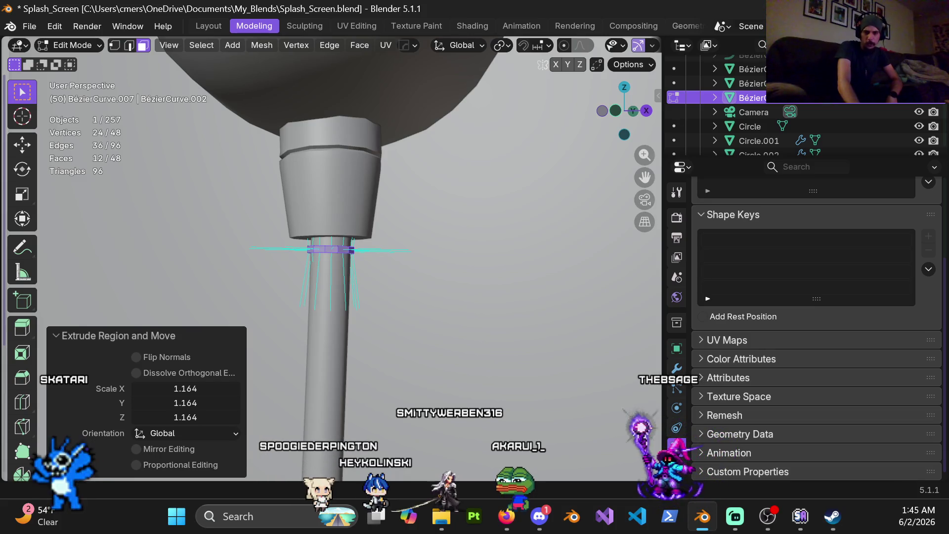
mouse_move(310, 317)
ctrl+middle_down()
mouse_move(343, 236)
mouse_move(339, 211)
ctrl+middle_up()
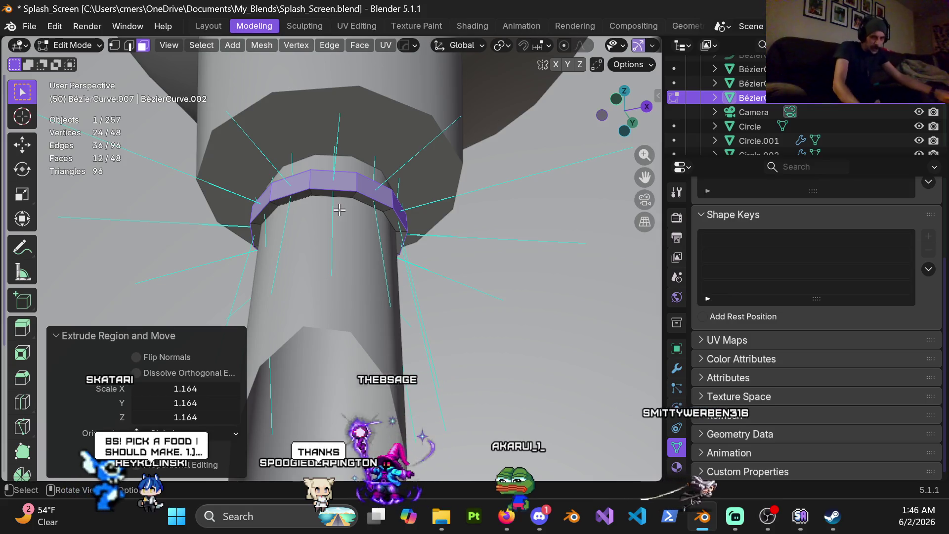